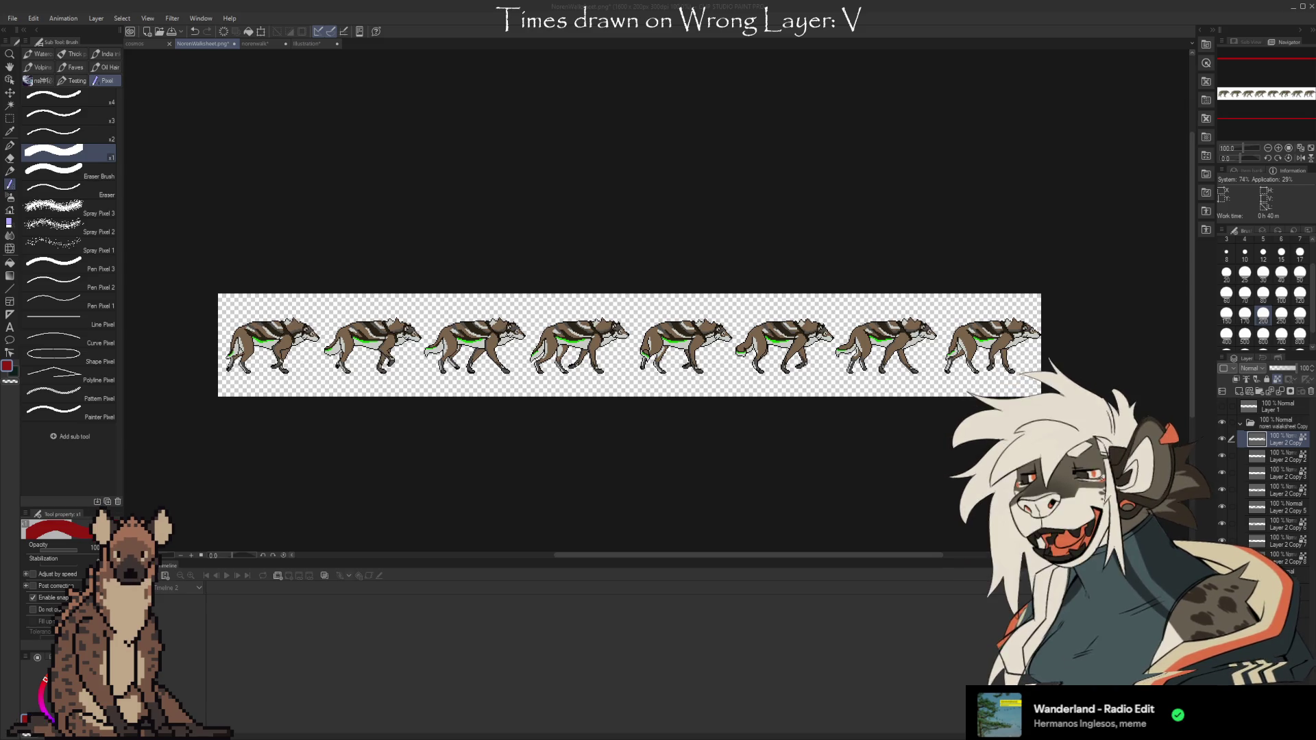
Close the NorenWalksheet.png wolf walk-cycle sheet and return to the illustration sketch document
{"action": "key", "text": "ctrl+w"}
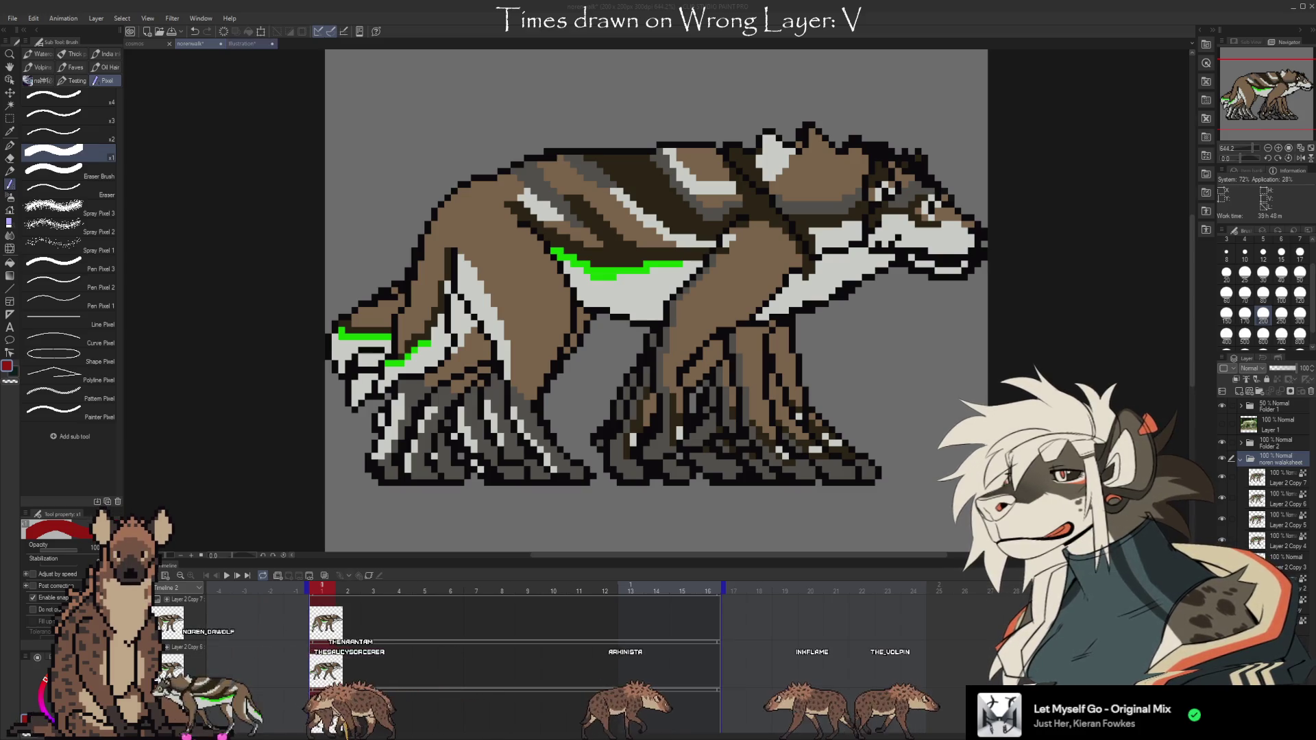
{"action": "left_click", "coordinate": [241, 45]}
{"action": "scroll", "coordinate": [291, 264], "scroll_direction": "up", "scroll_amount": 1}
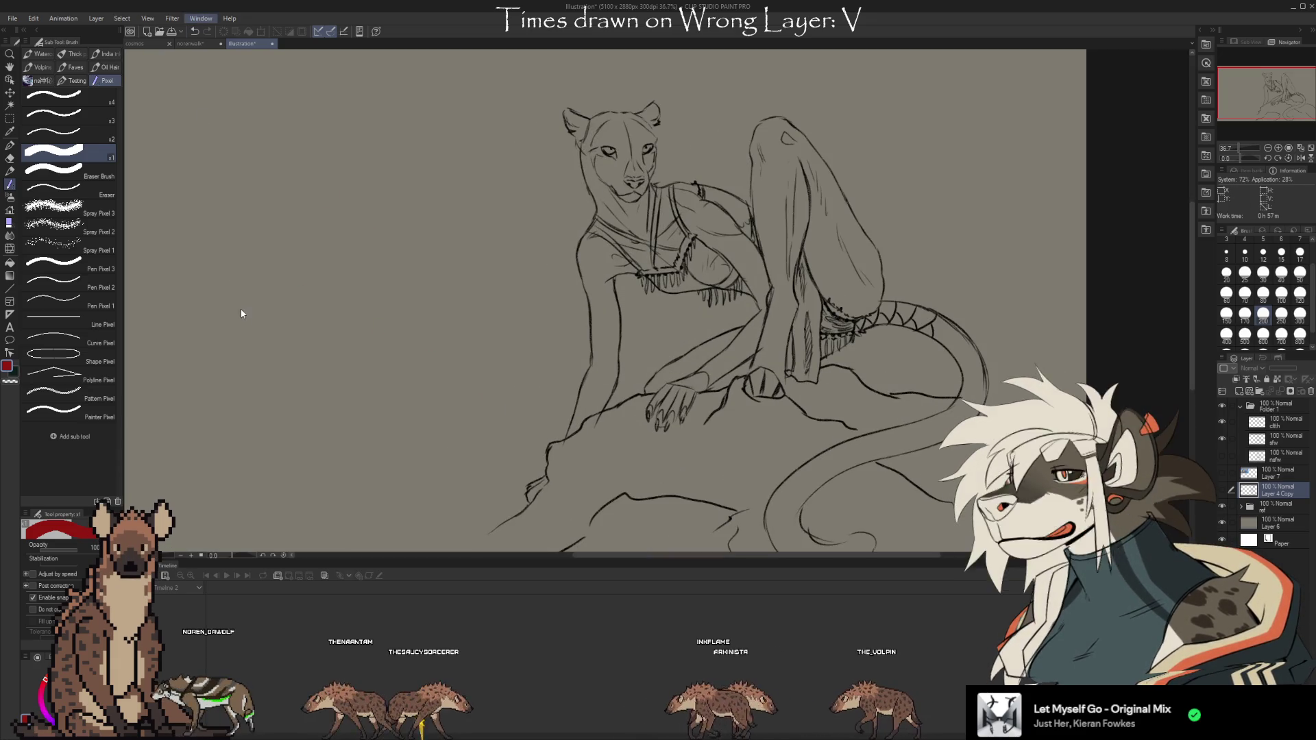
Zoom the canvas from 44.4% to 48.3%, centring the view on the reclining feline
{"action": "scroll", "coordinate": [247, 302], "scroll_direction": "up", "scroll_amount": 1}
{"action": "scroll", "coordinate": [484, 552], "scroll_direction": "up", "scroll_amount": 1}
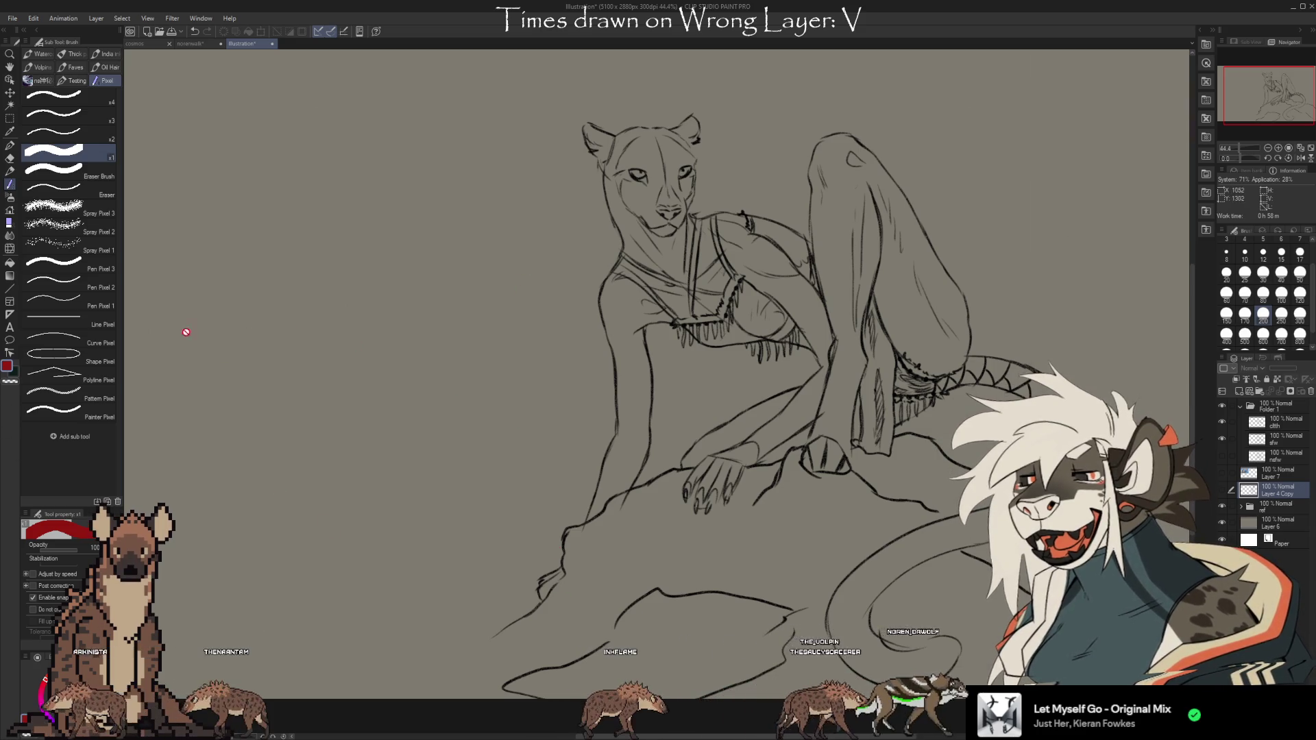
{"action": "scroll", "coordinate": [396, 294], "scroll_direction": "up", "scroll_amount": 1}
{"action": "scroll", "coordinate": [939, 416], "scroll_direction": "up", "scroll_amount": 1}
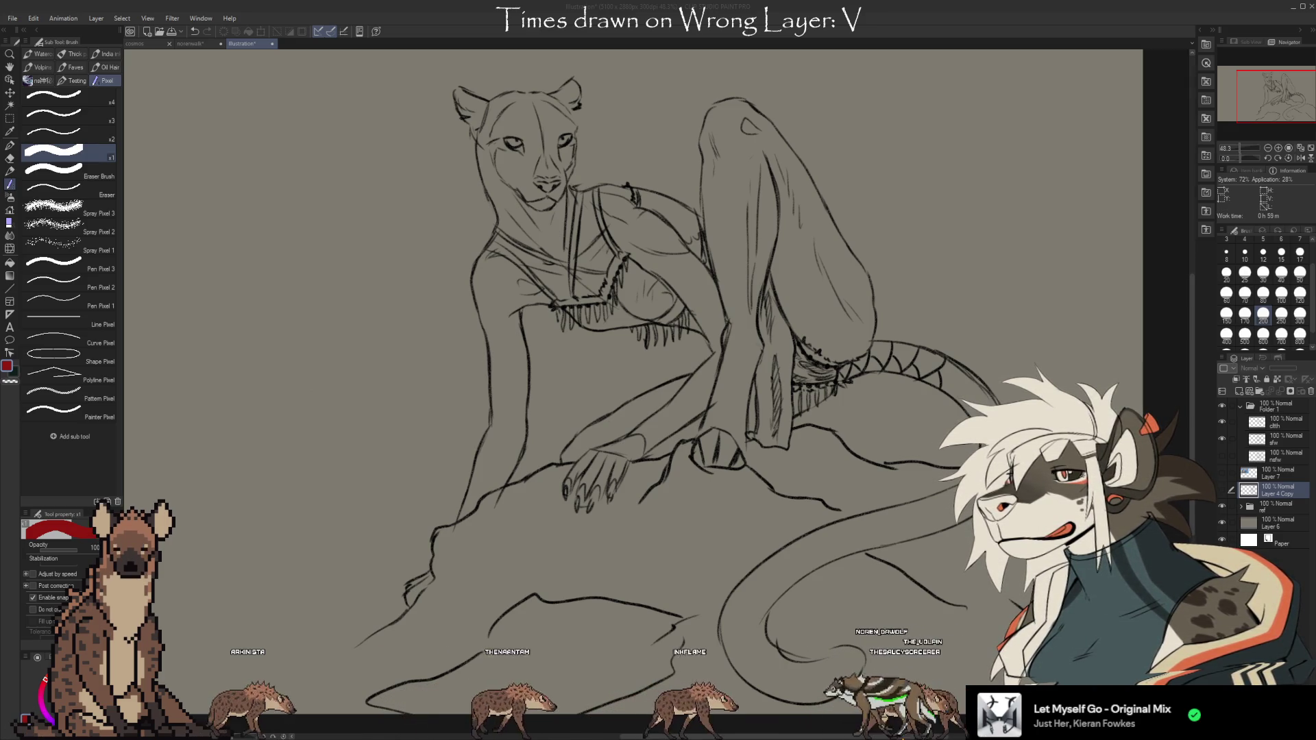
Add a new raster layer above clth and move it to the top of the layer stack
{"action": "left_click", "coordinate": [1278, 422]}
{"action": "left_click", "coordinate": [1238, 392]}
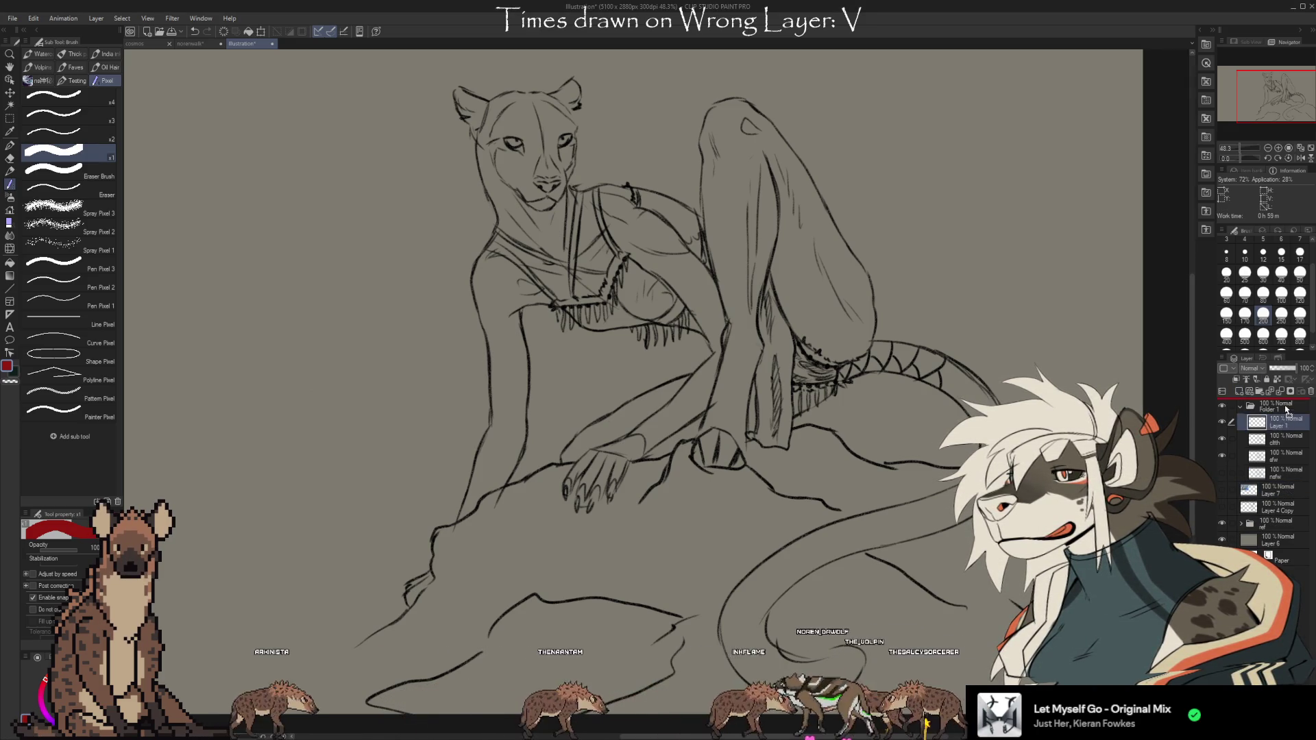
{"action": "left_click_drag", "start_coordinate": [1286, 410], "coordinate": [1286, 404]}
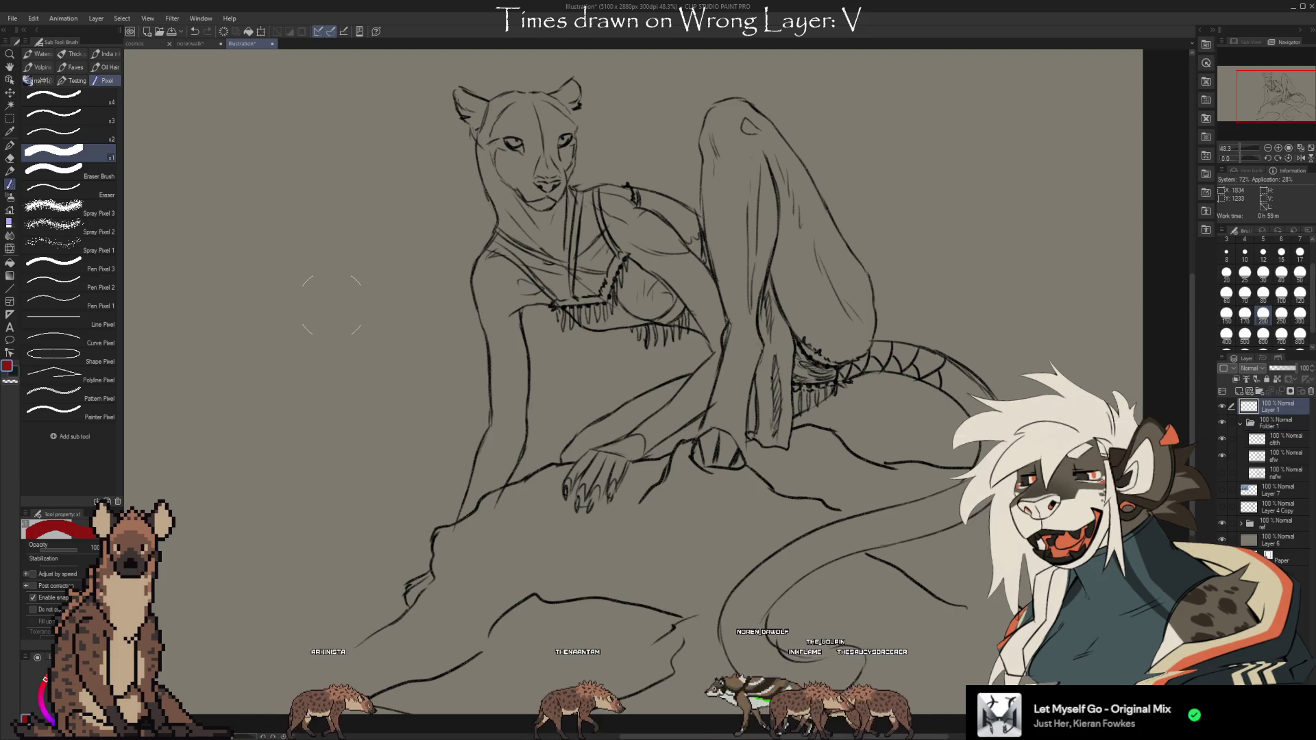
With the Faves soft chalk pencil, write 'BRB' in red left of the feline's head
{"action": "left_click", "coordinate": [74, 67]}
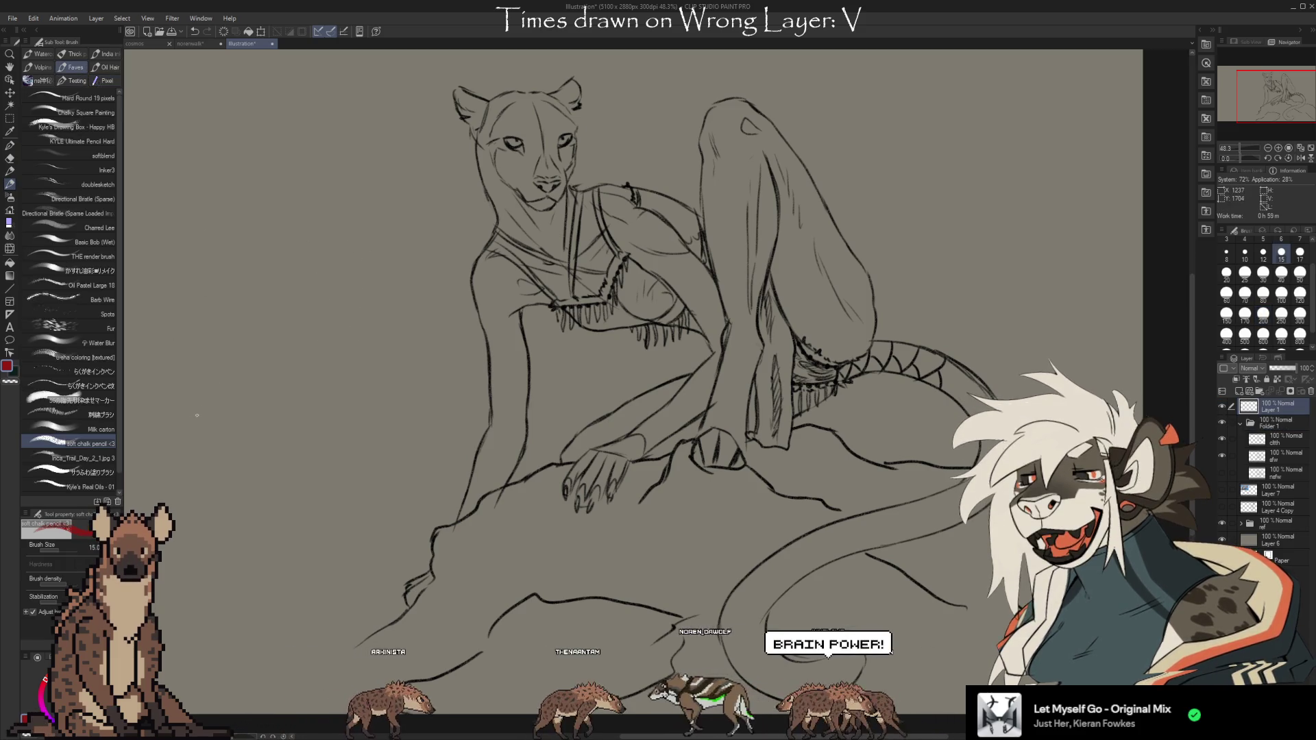
{"action": "left_click_drag", "start_coordinate": [277, 262], "coordinate": [281, 314]}
{"action": "mouse_move", "coordinate": [251, 272]}
{"action": "left_mouse_down"}
{"action": "mouse_move", "coordinate": [292, 255]}
{"action": "mouse_move", "coordinate": [282, 314]}
{"action": "left_mouse_up"}
{"action": "left_click_drag", "start_coordinate": [312, 240], "coordinate": [316, 295]}
{"action": "left_click_drag", "start_coordinate": [310, 242], "coordinate": [383, 285]}
{"action": "mouse_move", "coordinate": [357, 224]}
{"action": "left_mouse_down"}
{"action": "mouse_move", "coordinate": [391, 279]}
{"action": "mouse_move", "coordinate": [377, 291]}
{"action": "left_mouse_up"}
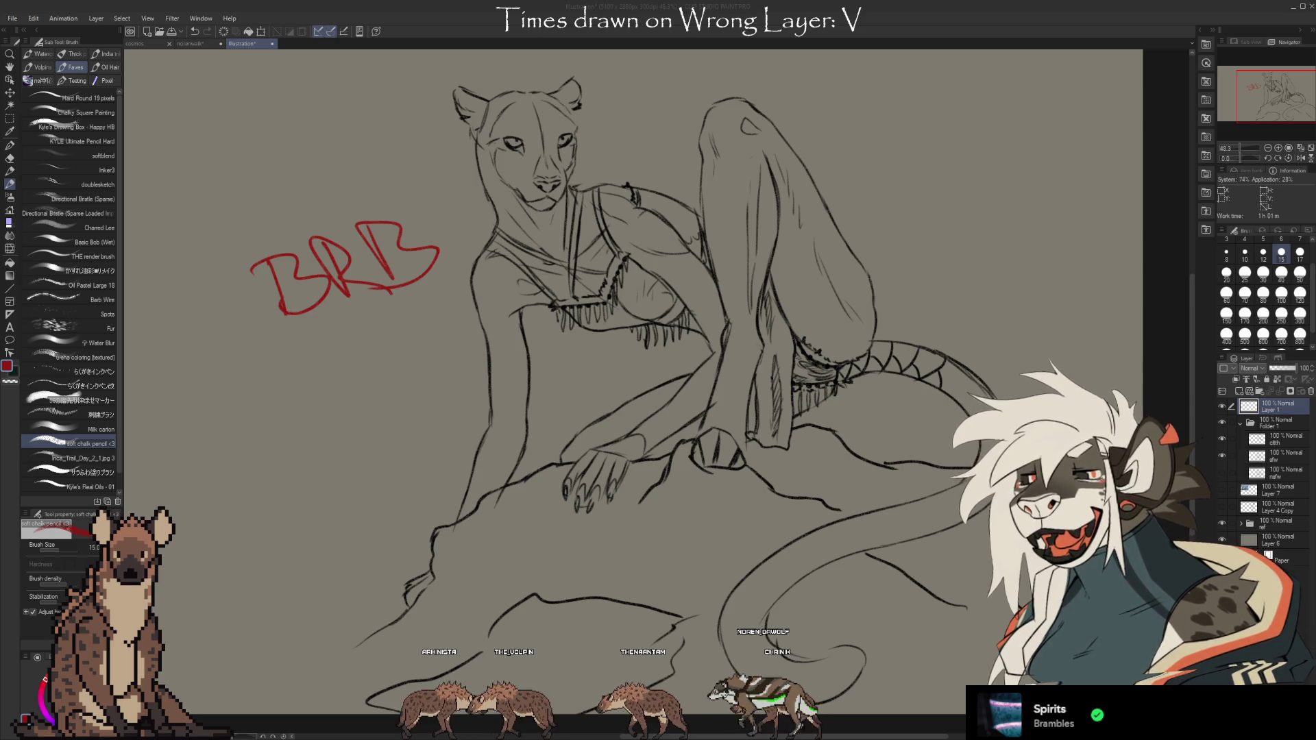
Hide Layer 1 so the red BRB note no longer shows on the canvas
{"action": "left_click", "coordinate": [1221, 406]}
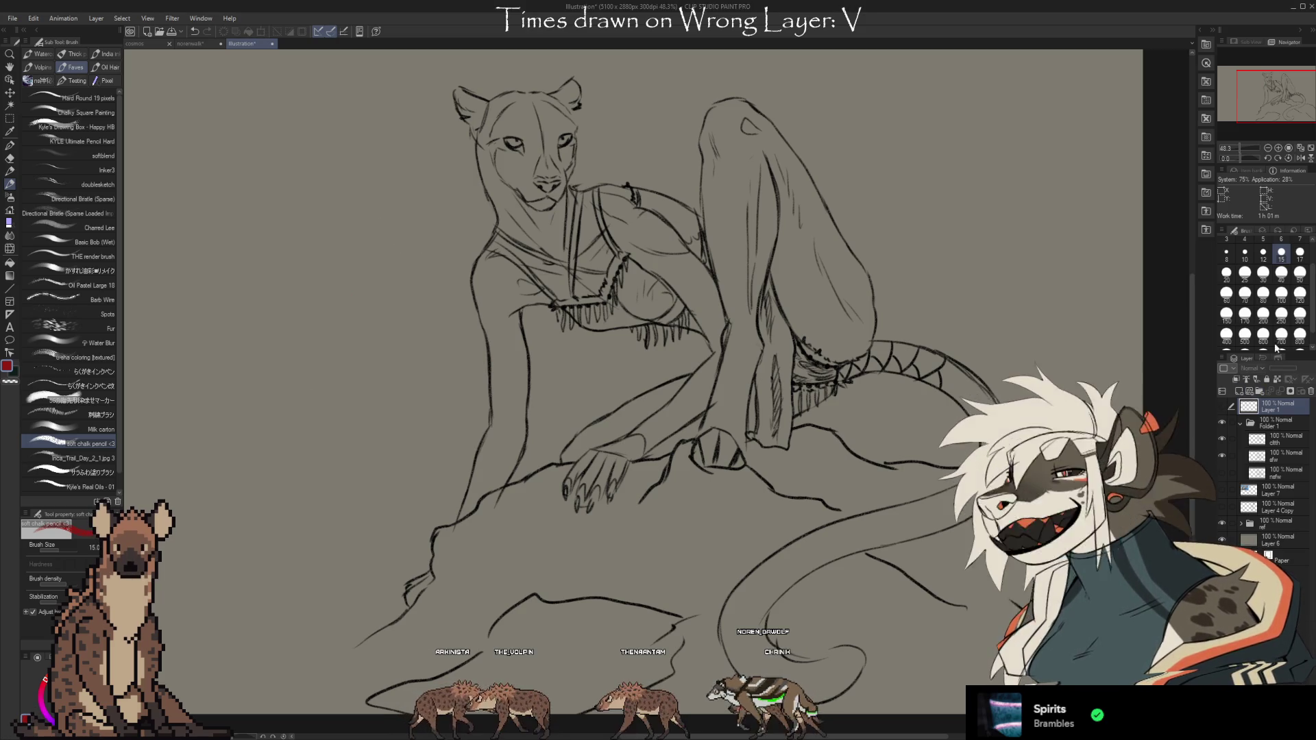
Pan and zoom around the sketch to inspect the raised leg, face and chest
{"action": "scroll", "coordinate": [1150, 313], "scroll_direction": "down", "scroll_amount": 3}
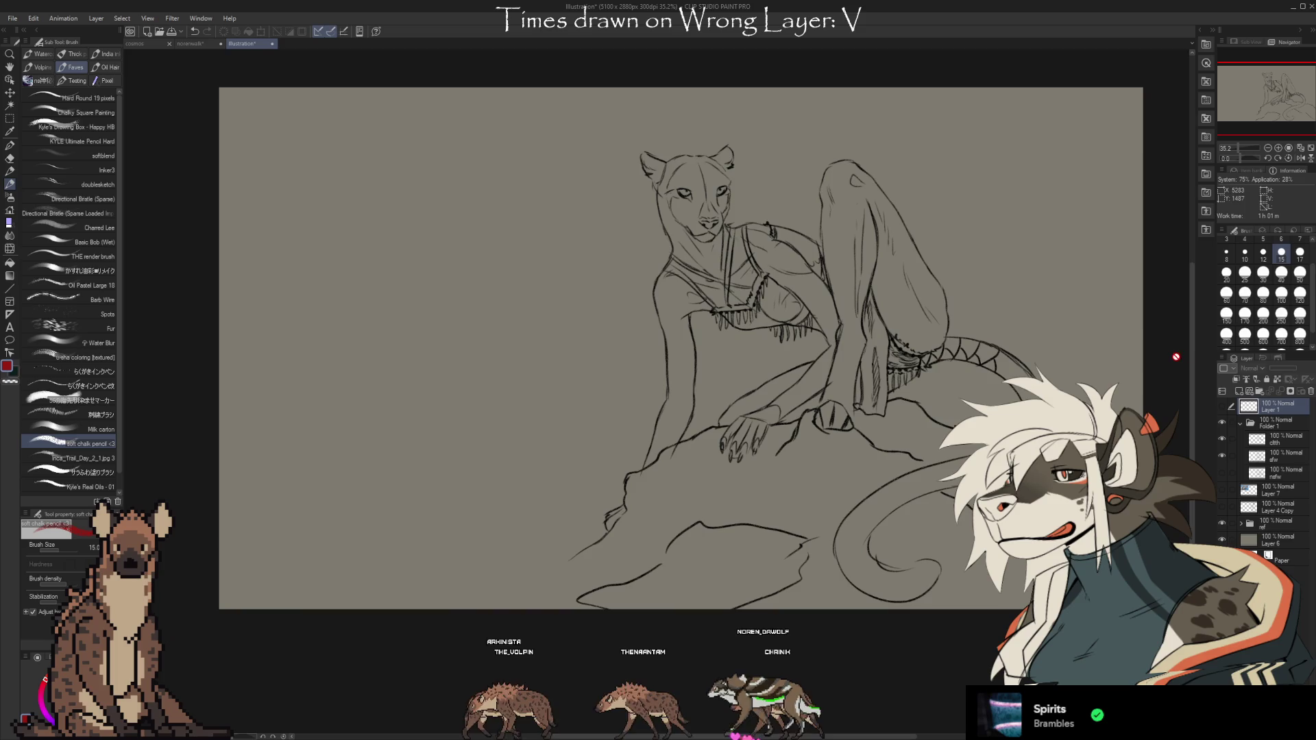
{"action": "scroll", "coordinate": [610, 148], "scroll_direction": "down", "scroll_amount": 1}
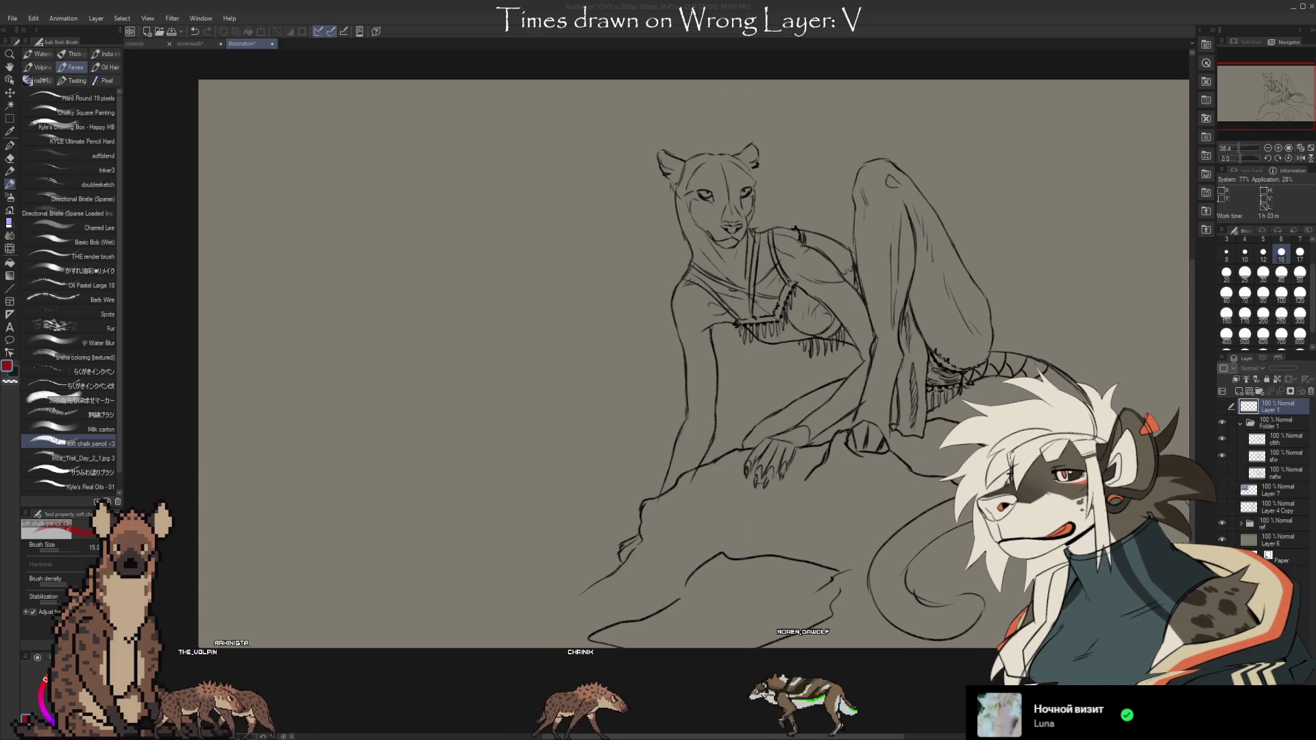
{"action": "left_click_drag", "start_coordinate": [1029, 500], "coordinate": [1006, 515]}
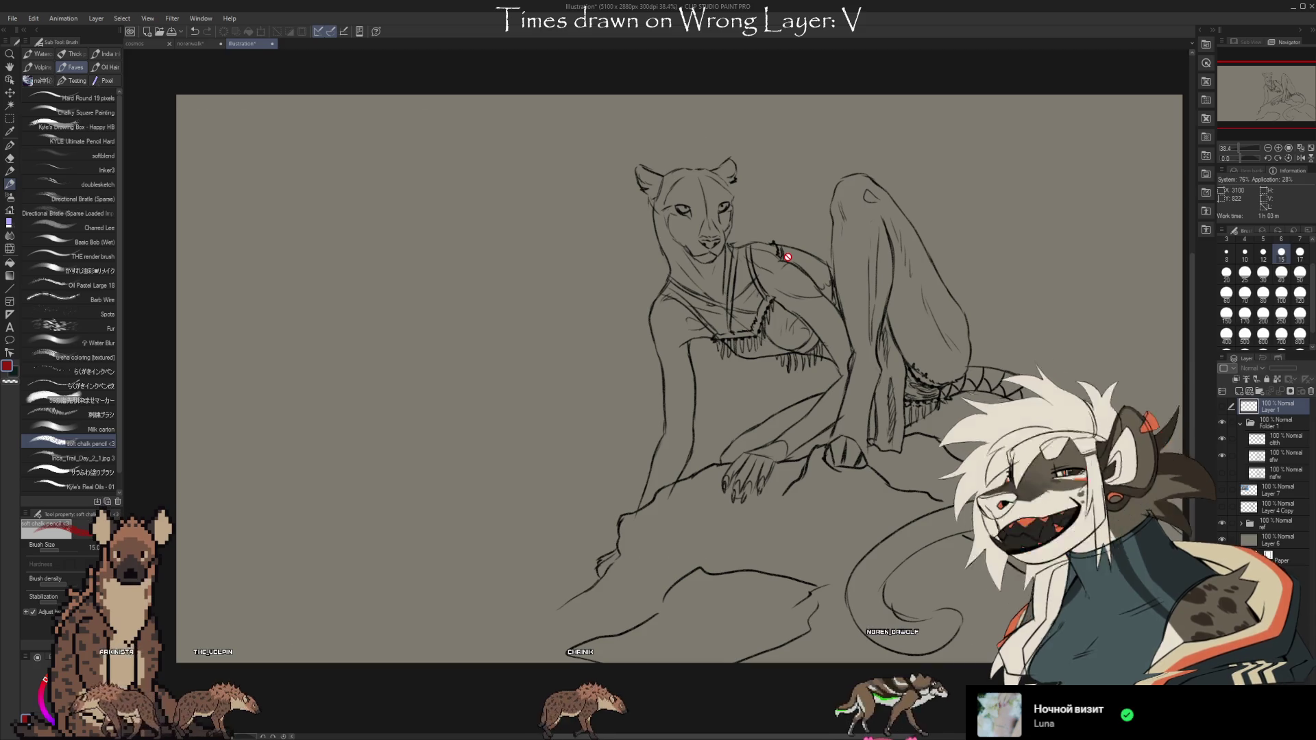
{"action": "scroll", "coordinate": [737, 188], "scroll_direction": "up", "scroll_amount": 1}
{"action": "scroll", "coordinate": [737, 189], "scroll_direction": "up", "scroll_amount": 3}
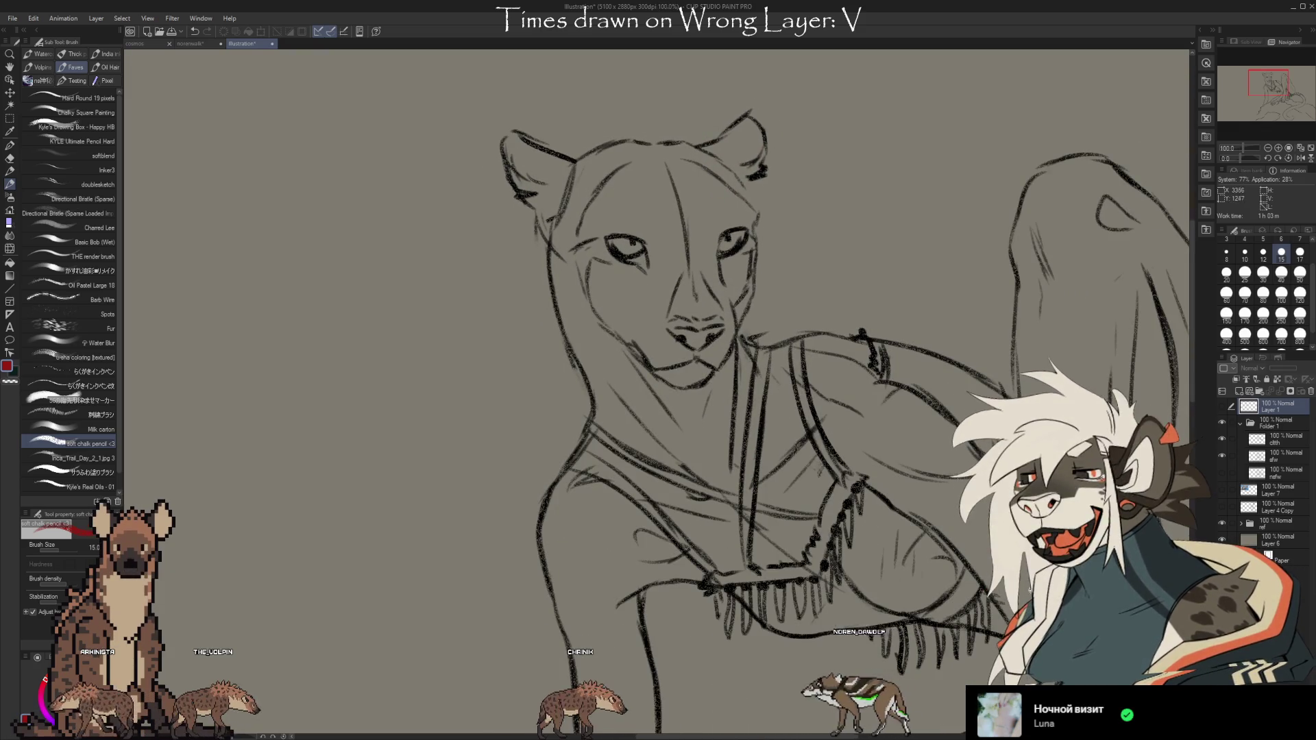
{"action": "left_click_drag", "start_coordinate": [1002, 692], "coordinate": [665, 603]}
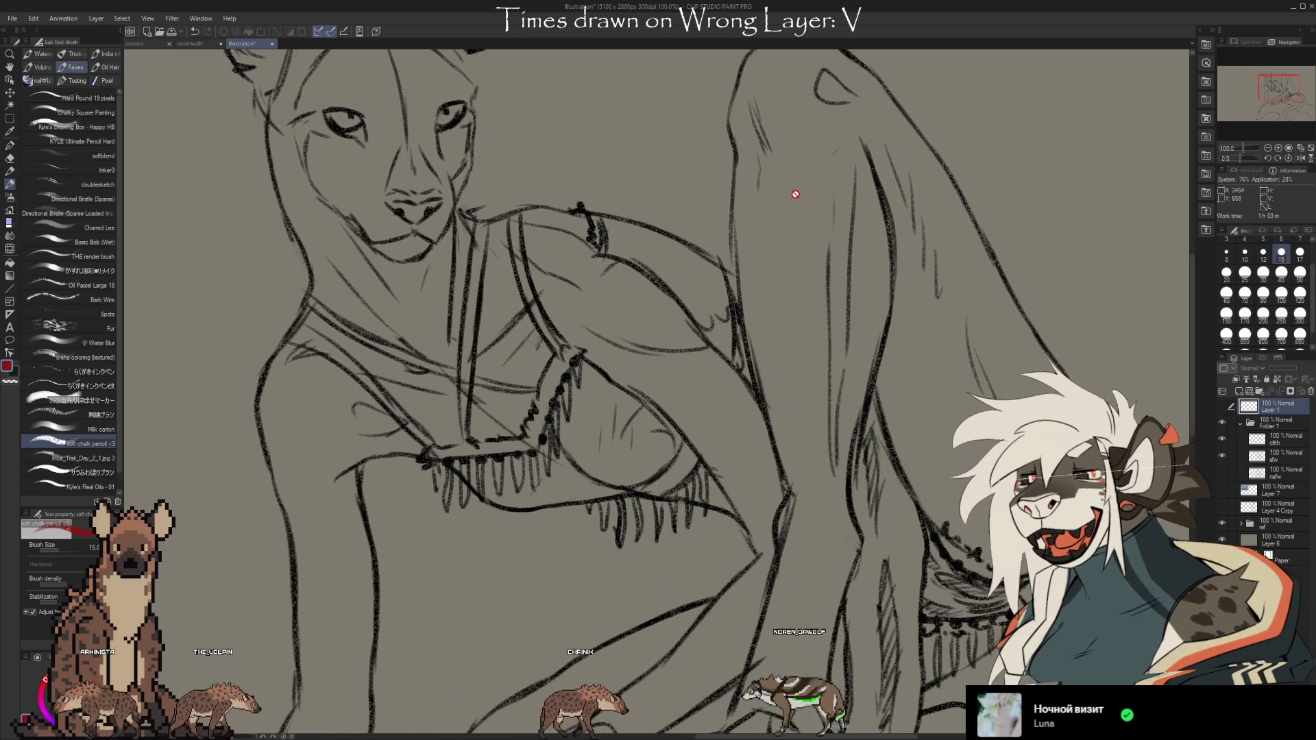
{"action": "left_click_drag", "start_coordinate": [595, 375], "coordinate": [732, 489]}
Zoom out to 36.4% to check the whole drawing, then select Layer 7
{"action": "scroll", "coordinate": [795, 370], "scroll_direction": "down", "scroll_amount": 2}
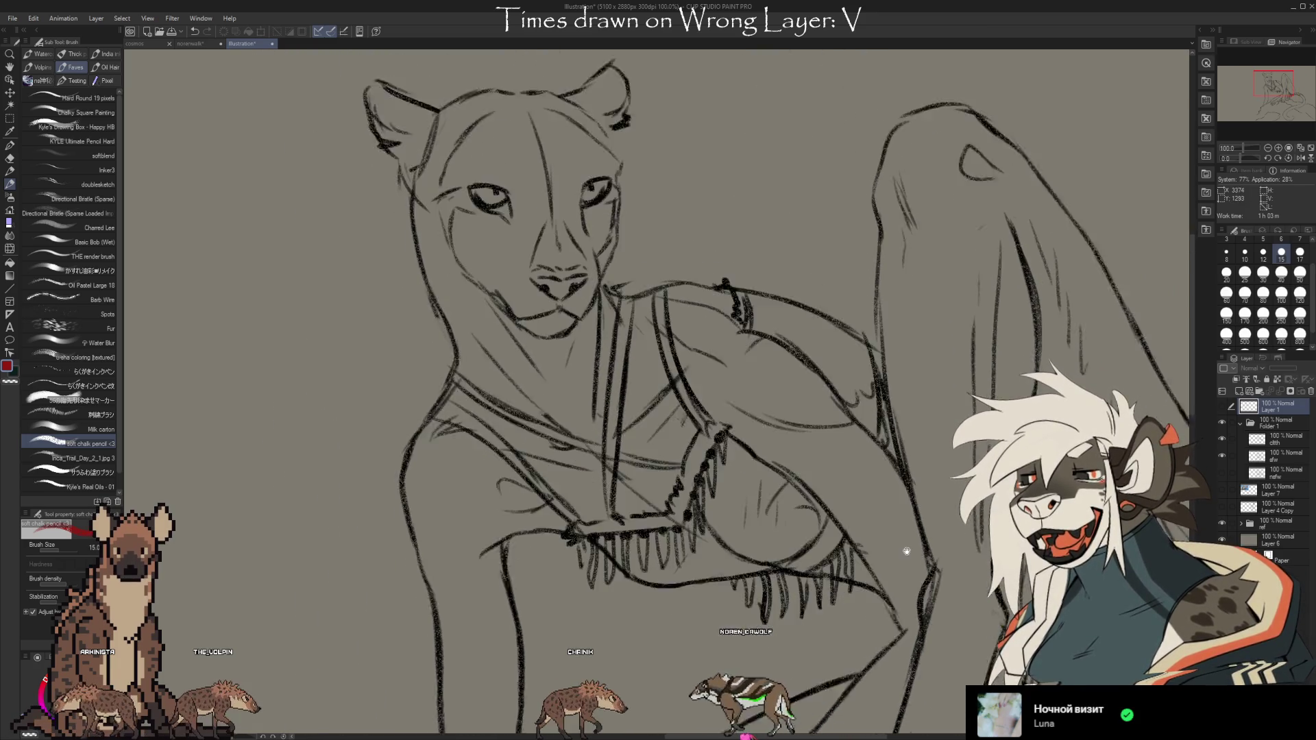
{"action": "scroll", "coordinate": [823, 425], "scroll_direction": "down", "scroll_amount": 2}
{"action": "scroll", "coordinate": [863, 494], "scroll_direction": "down", "scroll_amount": 2}
{"action": "scroll", "coordinate": [905, 549], "scroll_direction": "down", "scroll_amount": 2}
{"action": "scroll", "coordinate": [915, 565], "scroll_direction": "down", "scroll_amount": 3}
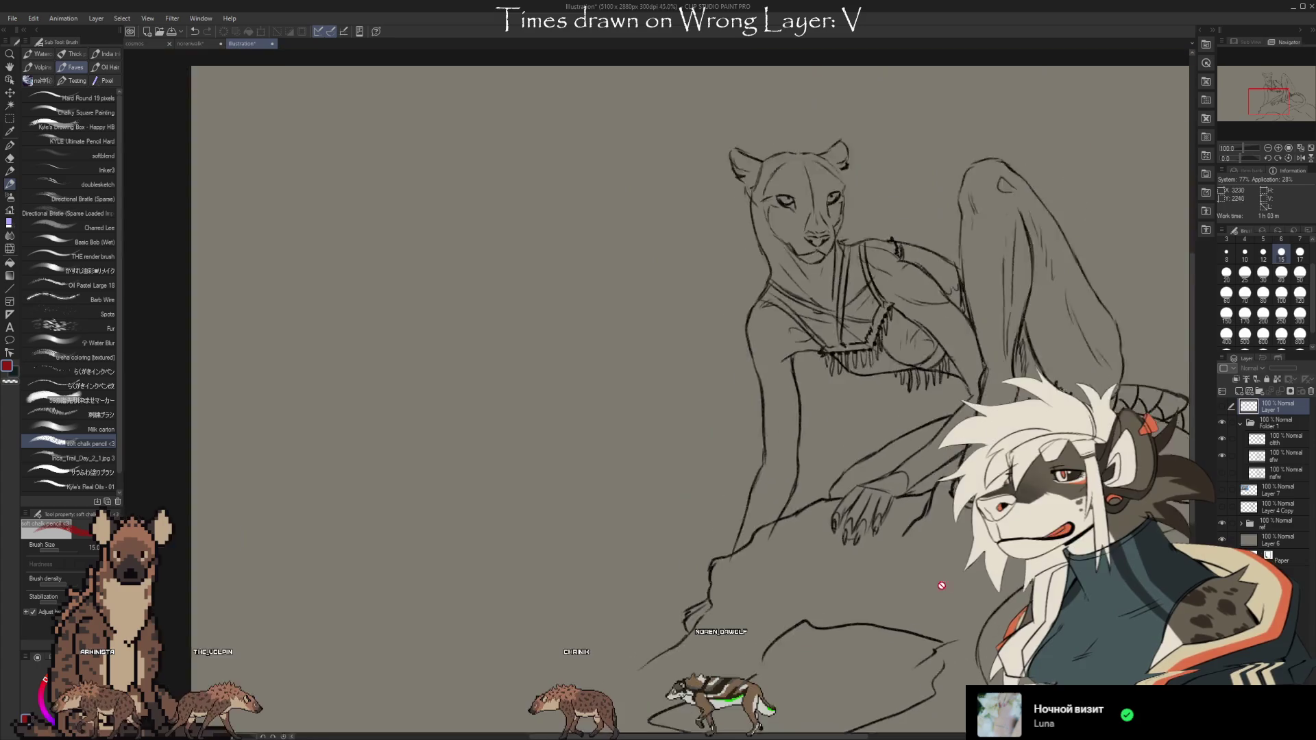
{"action": "scroll", "coordinate": [891, 576], "scroll_direction": "down", "scroll_amount": 2}
{"action": "scroll", "coordinate": [870, 584], "scroll_direction": "up", "scroll_amount": 1}
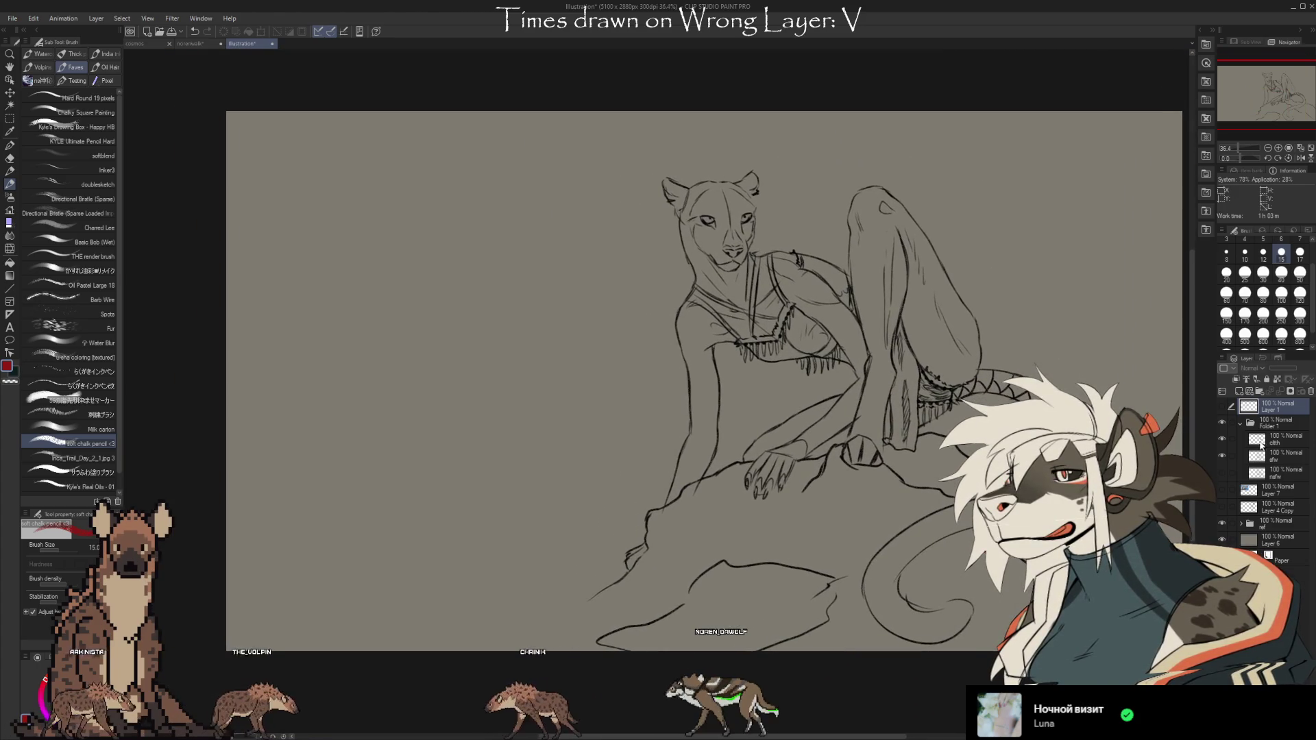
{"action": "left_click", "coordinate": [1269, 486]}
Add a new raster layer above Layer 7 and group it into a folder named 'bg'
{"action": "left_click", "coordinate": [1240, 392]}
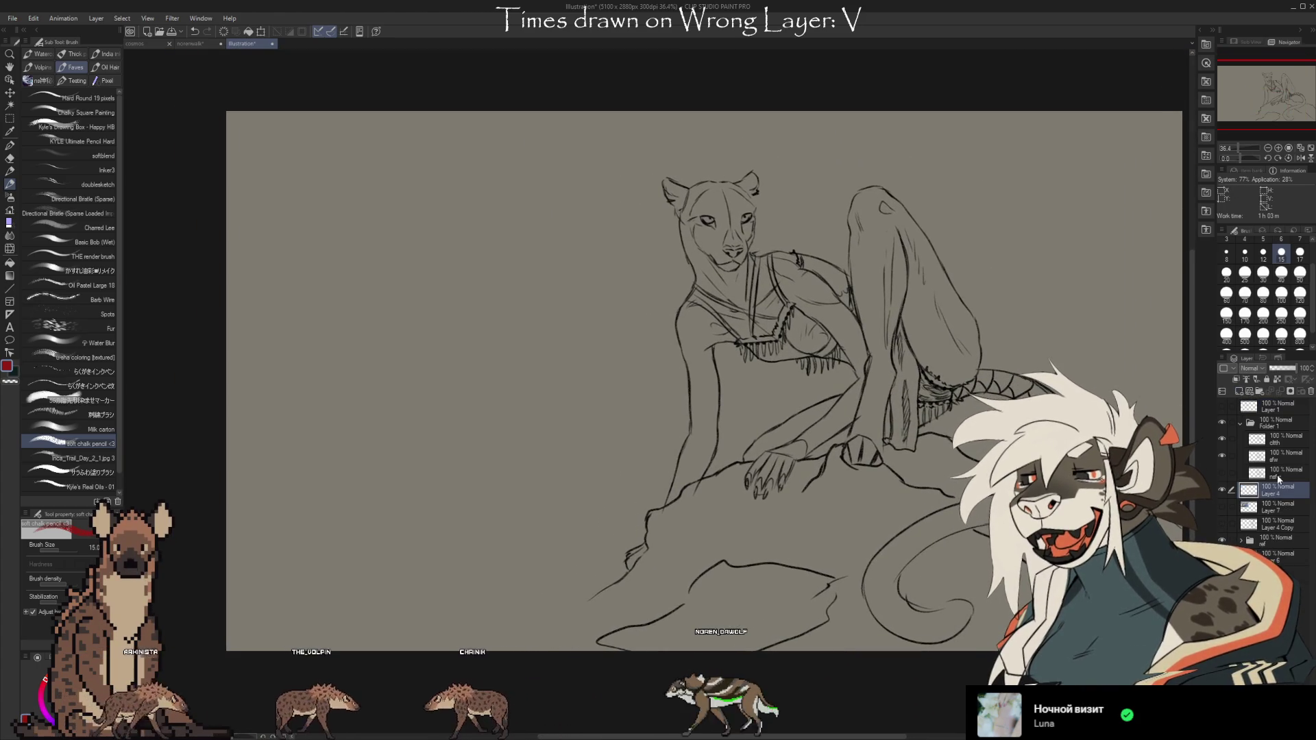
{"action": "key", "text": "ctrl+g"}
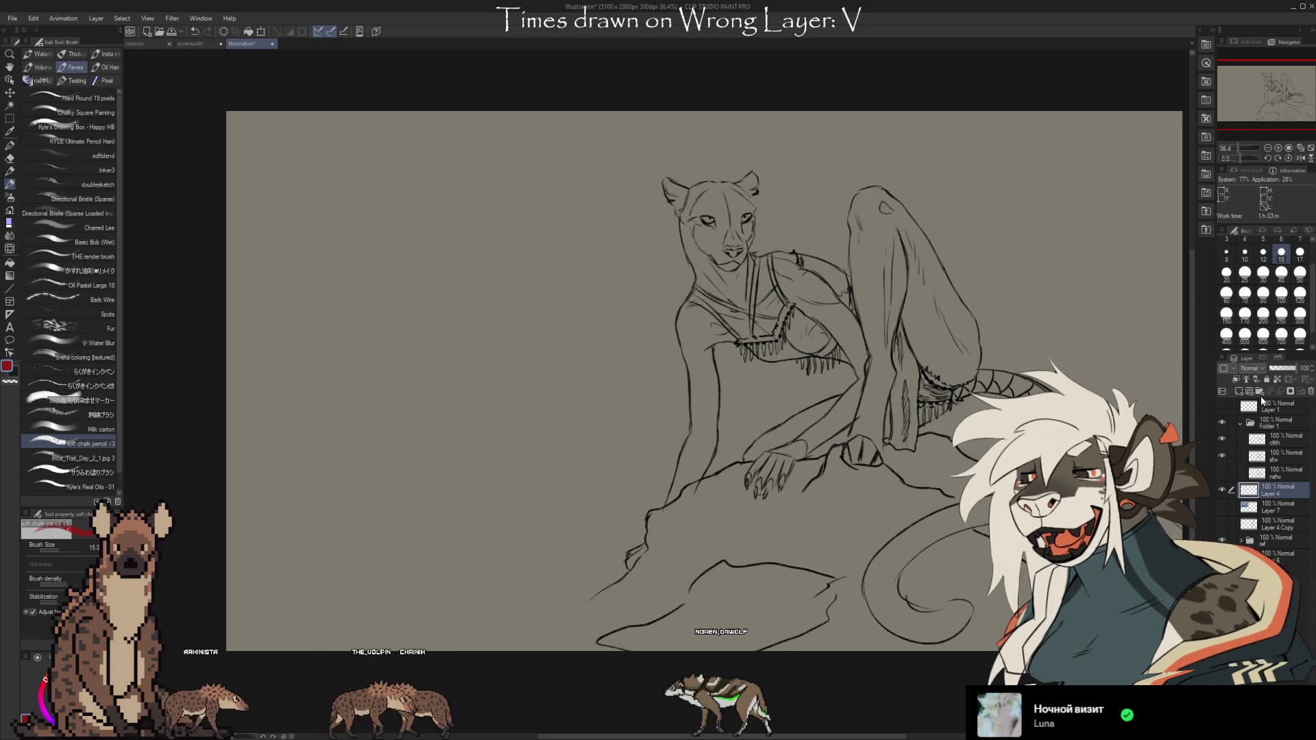
{"action": "left_click", "coordinate": [1273, 492]}
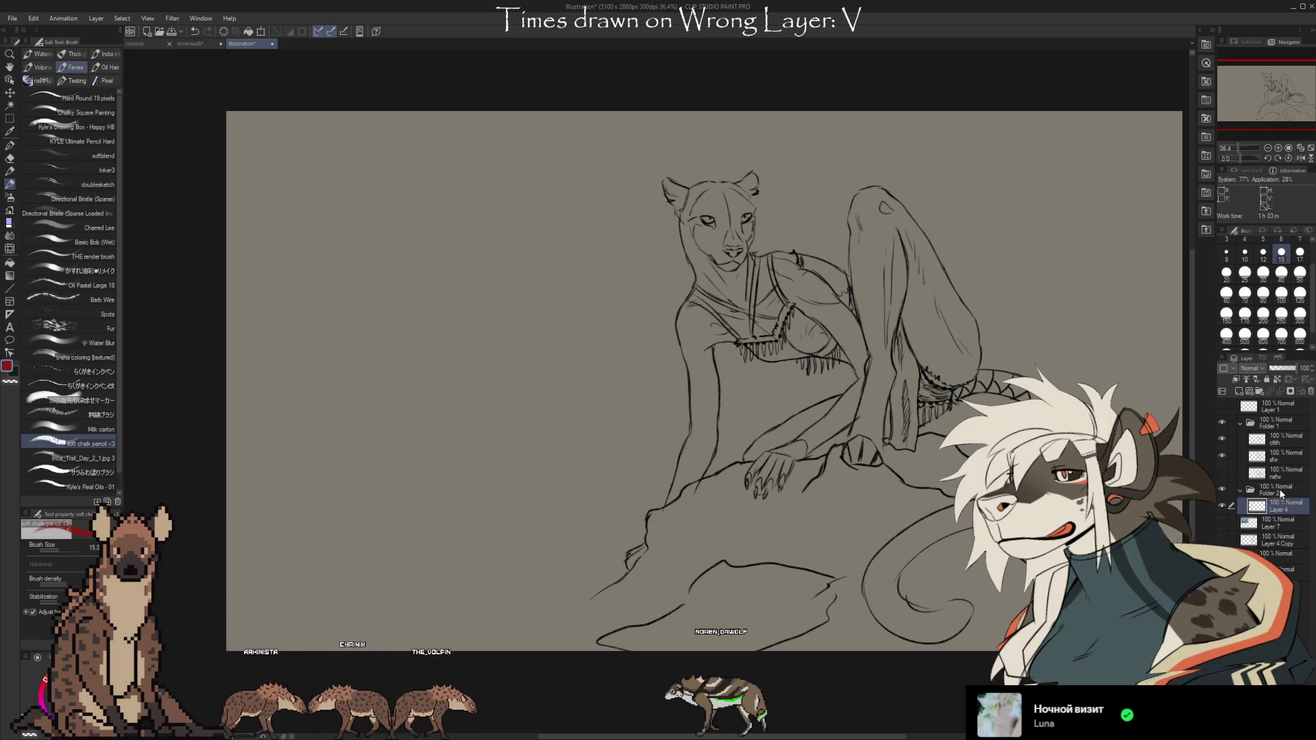
{"action": "double_click", "coordinate": [1268, 493]}
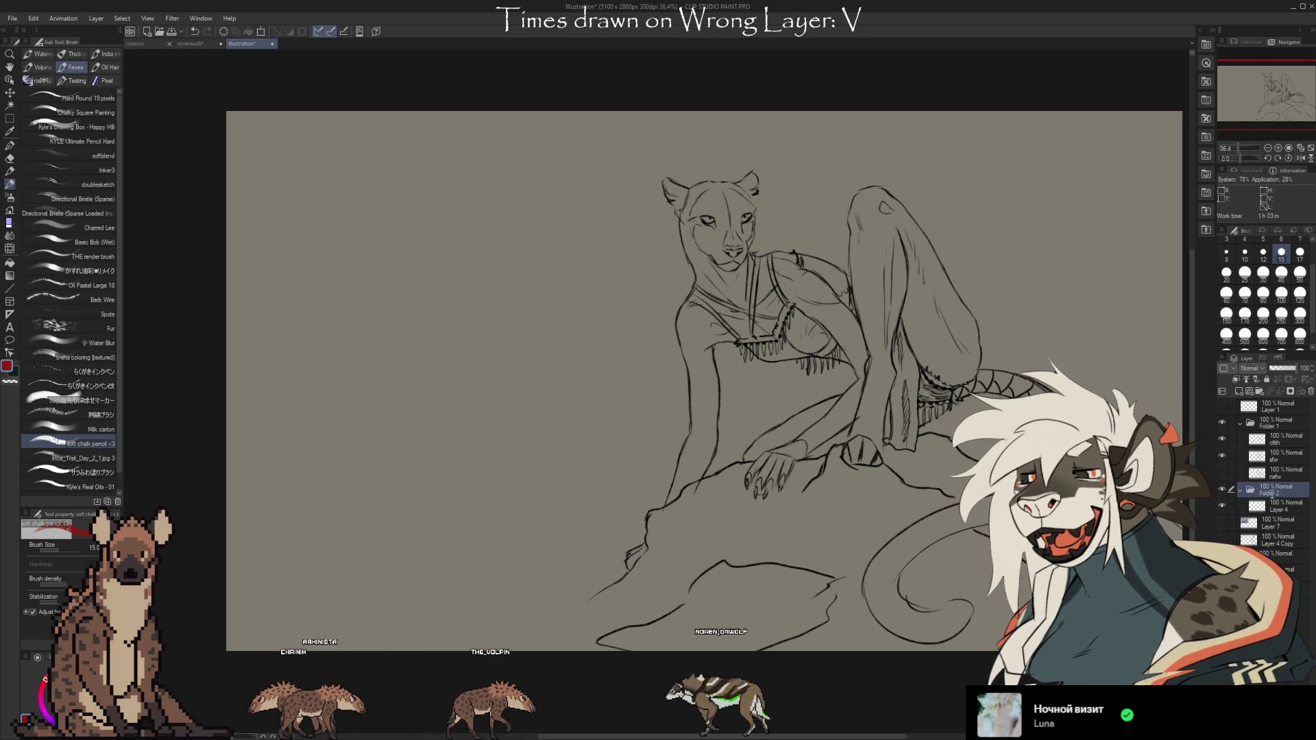
{"action": "type", "text": "bg"}
{"action": "key", "text": "Return"}
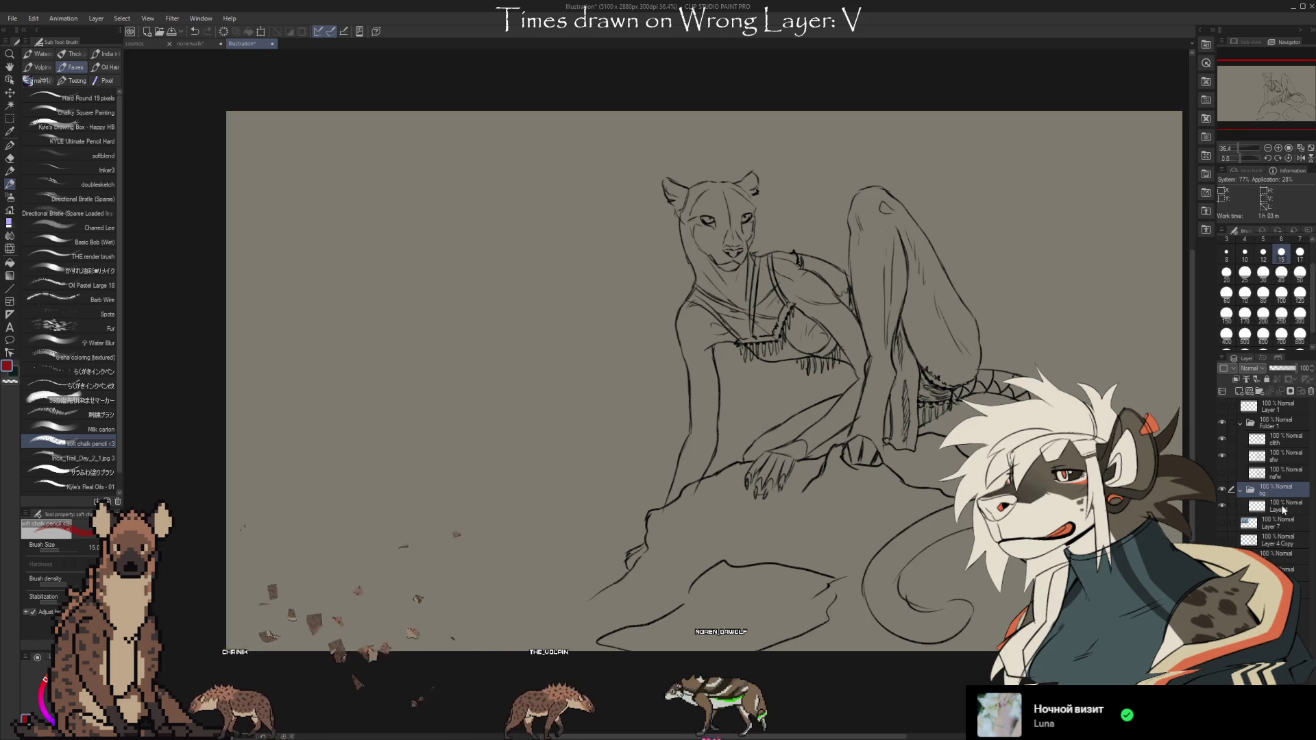
Switch to black and sketch water lines around the rock's base in the bg folder
{"action": "left_click", "coordinate": [1283, 510]}
{"action": "left_click_drag", "start_coordinate": [410, 560], "coordinate": [399, 557]}
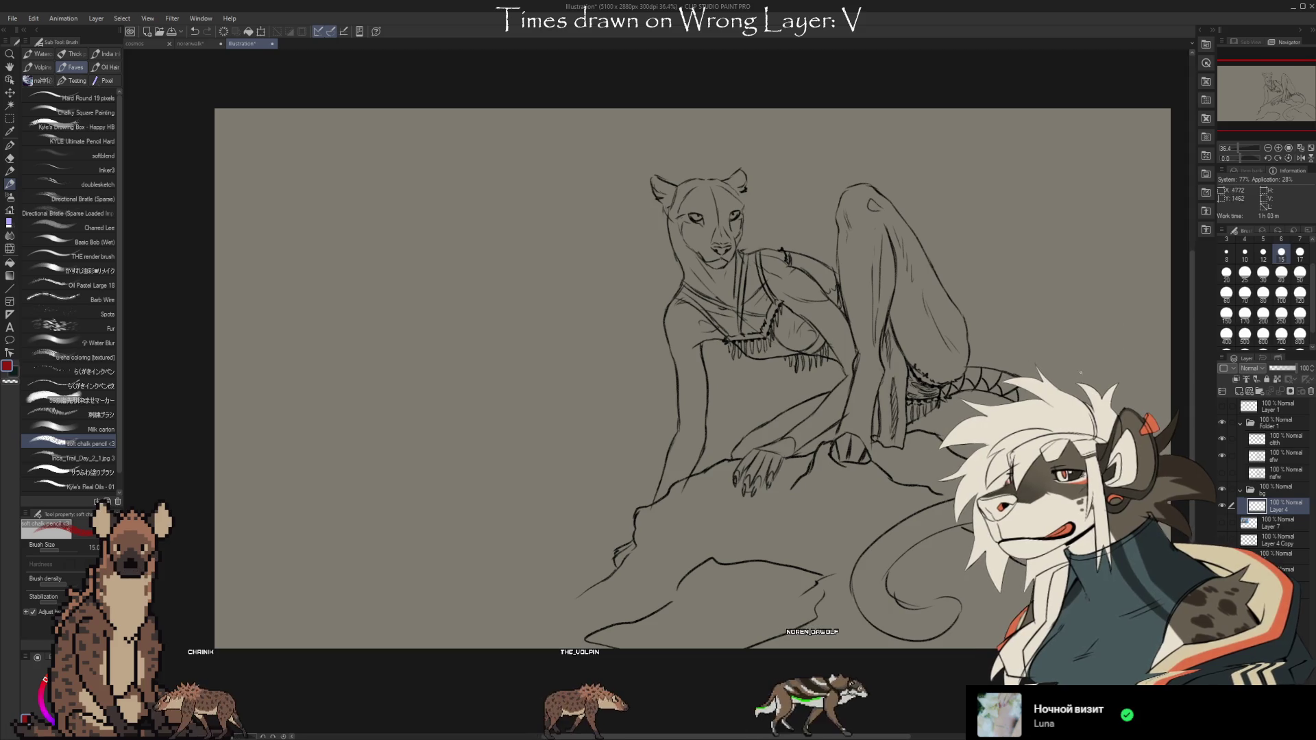
{"action": "key", "text": "x"}
{"action": "left_click_drag", "start_coordinate": [338, 465], "coordinate": [589, 473]}
{"action": "key", "text": "ctrl+z"}
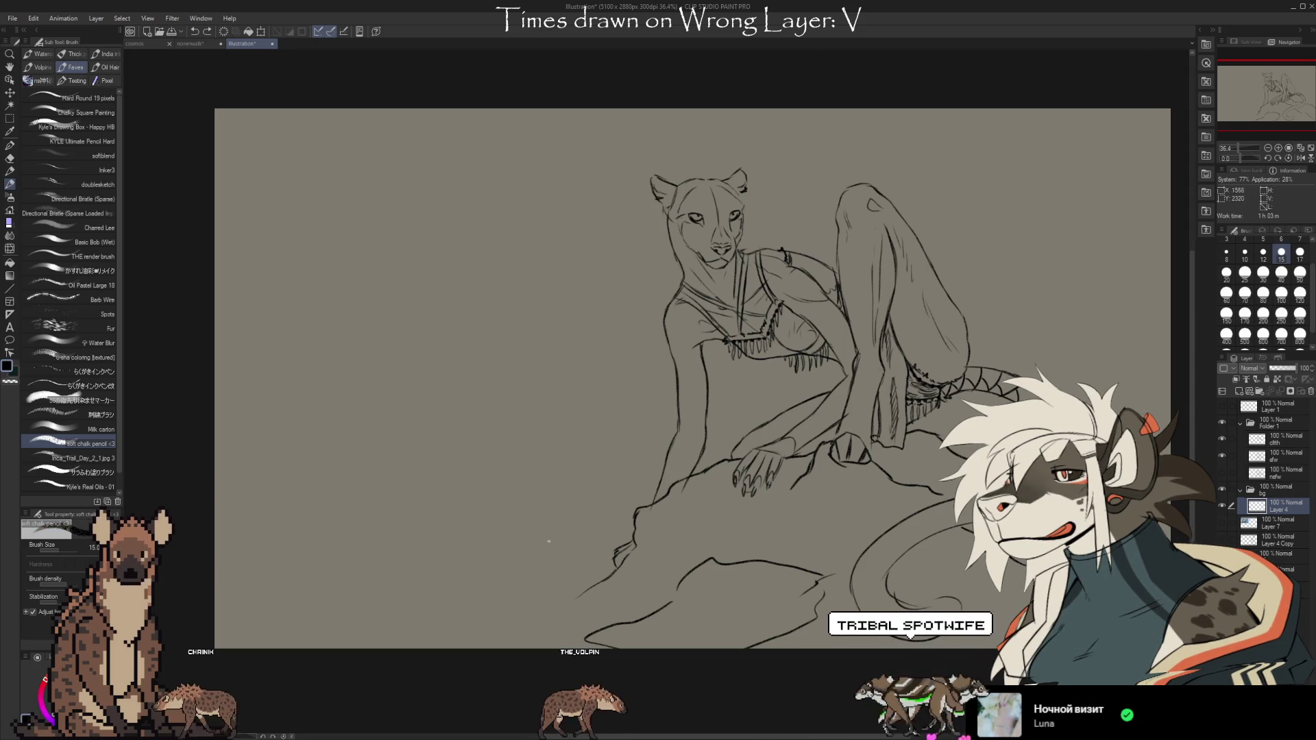
{"action": "mouse_move", "coordinate": [538, 568]}
{"action": "left_mouse_down"}
{"action": "mouse_move", "coordinate": [584, 568]}
{"action": "mouse_move", "coordinate": [364, 610]}
{"action": "mouse_move", "coordinate": [501, 612]}
{"action": "mouse_move", "coordinate": [505, 631]}
{"action": "left_mouse_up"}
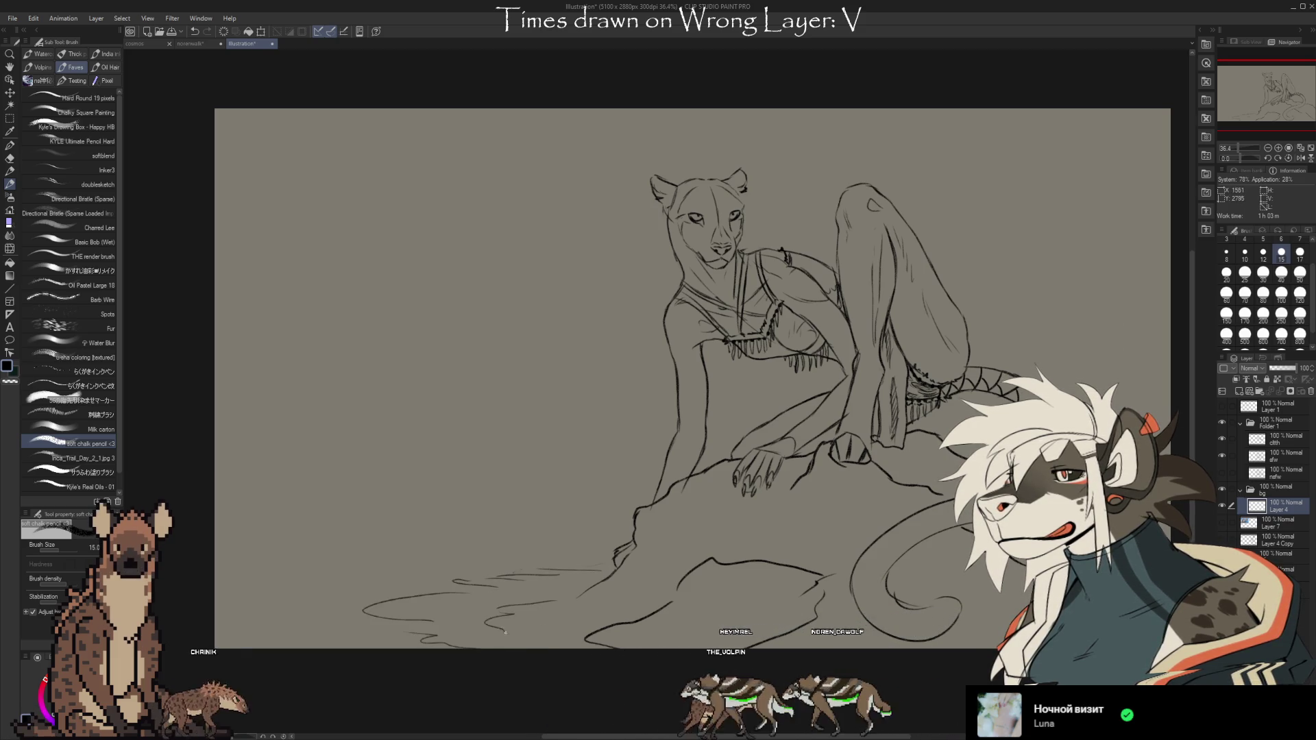
{"action": "left_click_drag", "start_coordinate": [581, 594], "coordinate": [543, 615]}
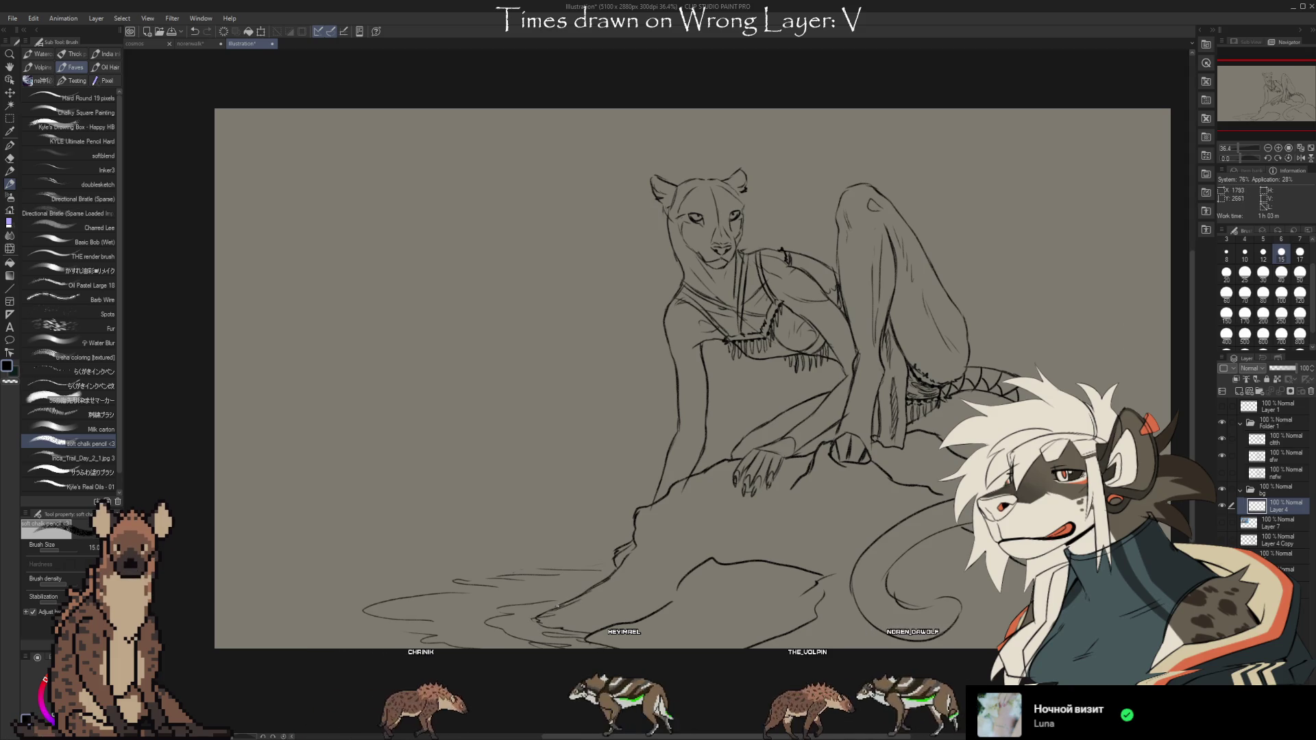
Sketch a tree trunk rising to the canvas top with branches arching over the upper right
{"action": "left_click_drag", "start_coordinate": [1004, 279], "coordinate": [919, 273]}
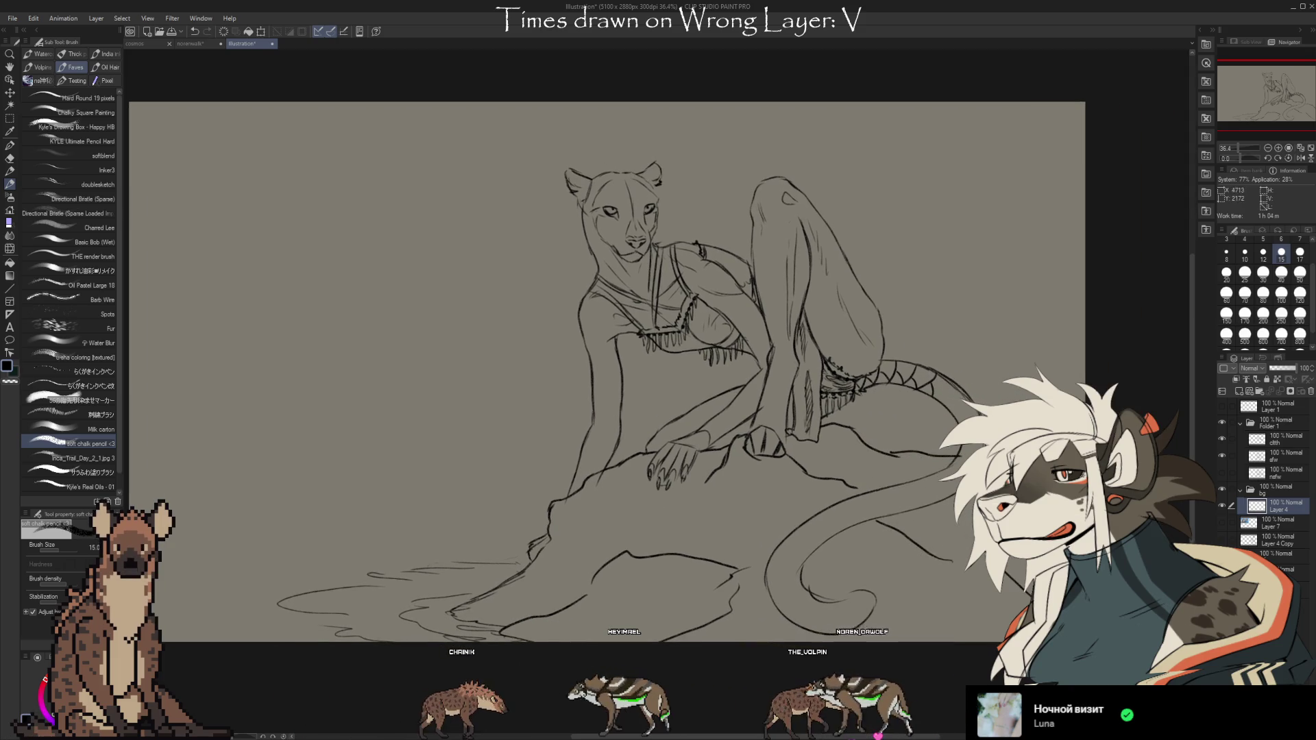
{"action": "left_click_drag", "start_coordinate": [1063, 318], "coordinate": [814, 105]}
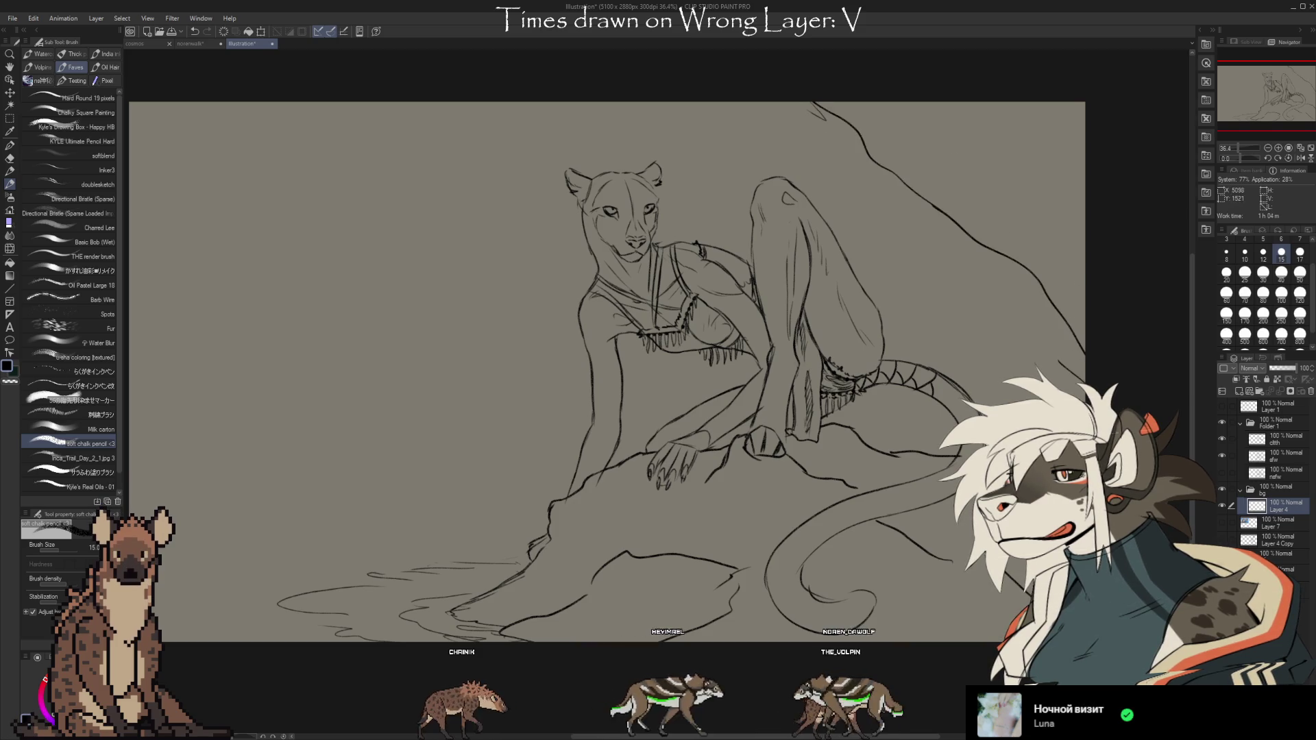
{"action": "left_click_drag", "start_coordinate": [1029, 336], "coordinate": [1045, 356]}
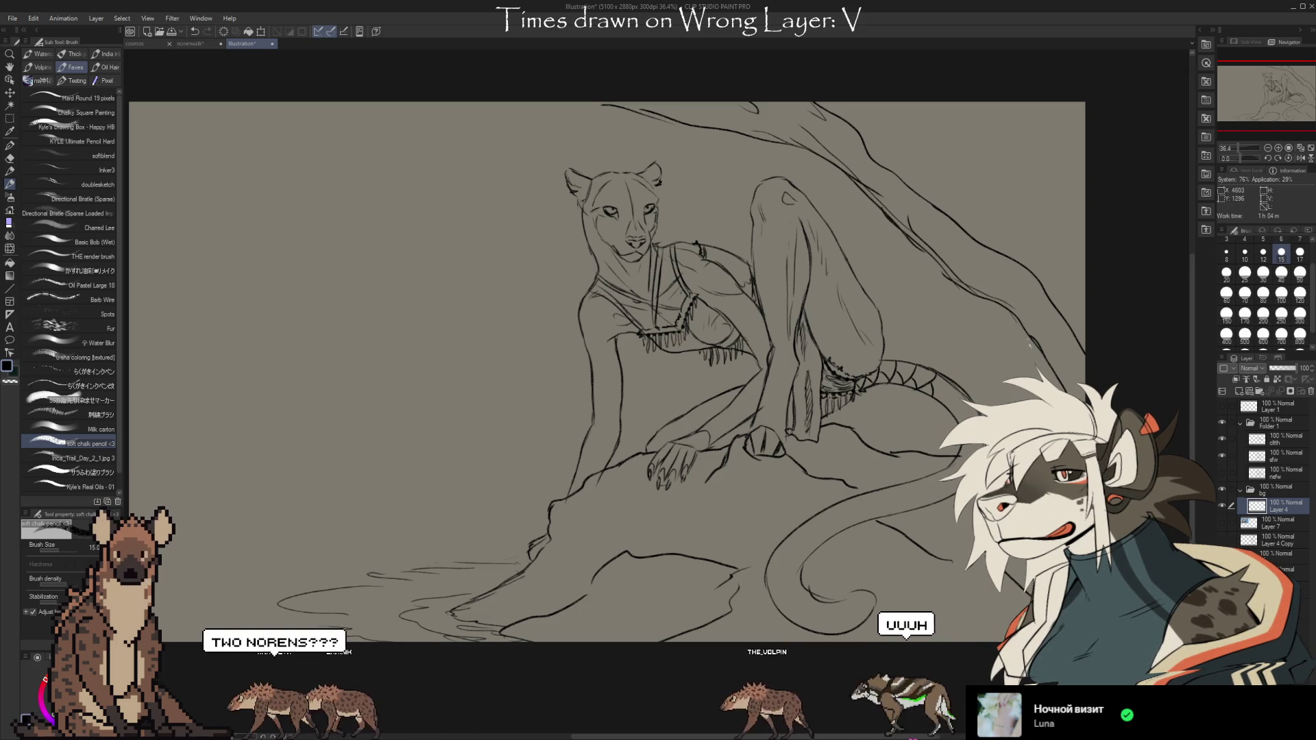
{"action": "left_click_drag", "start_coordinate": [1012, 268], "coordinate": [1064, 341]}
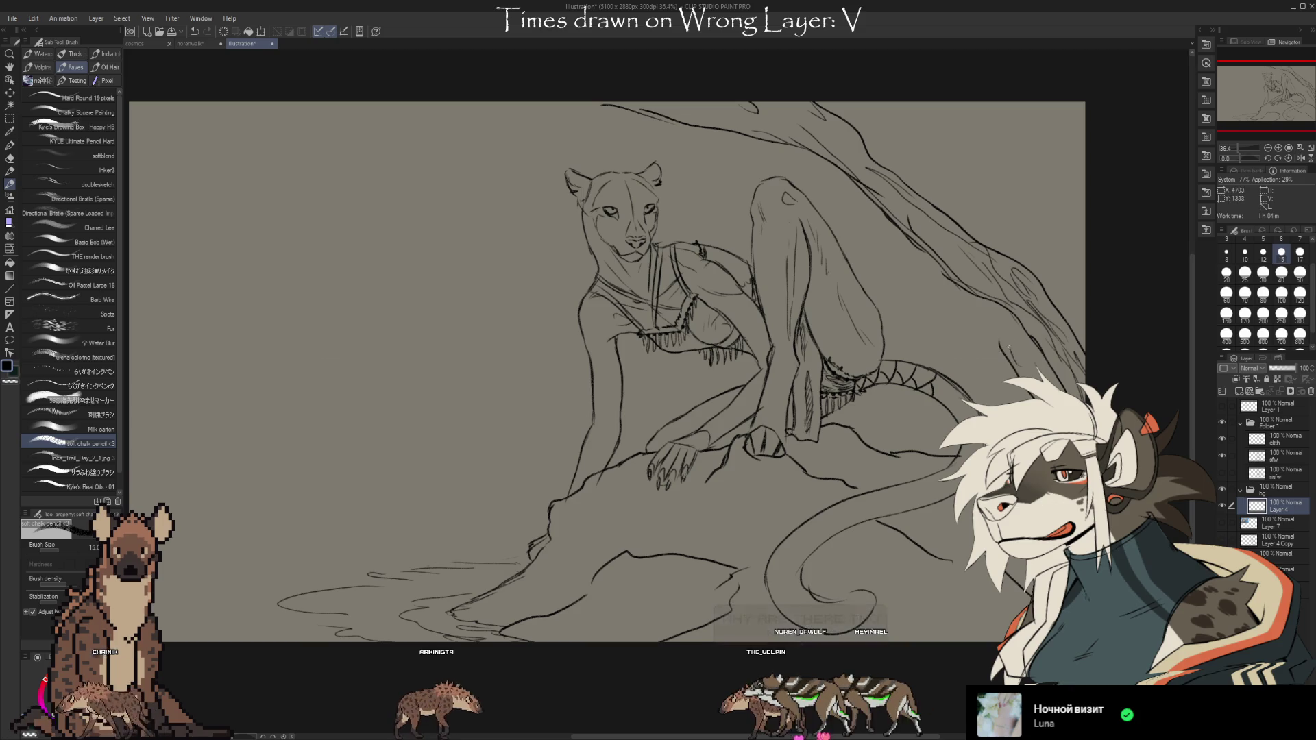
{"action": "left_click_drag", "start_coordinate": [933, 104], "coordinate": [998, 223]}
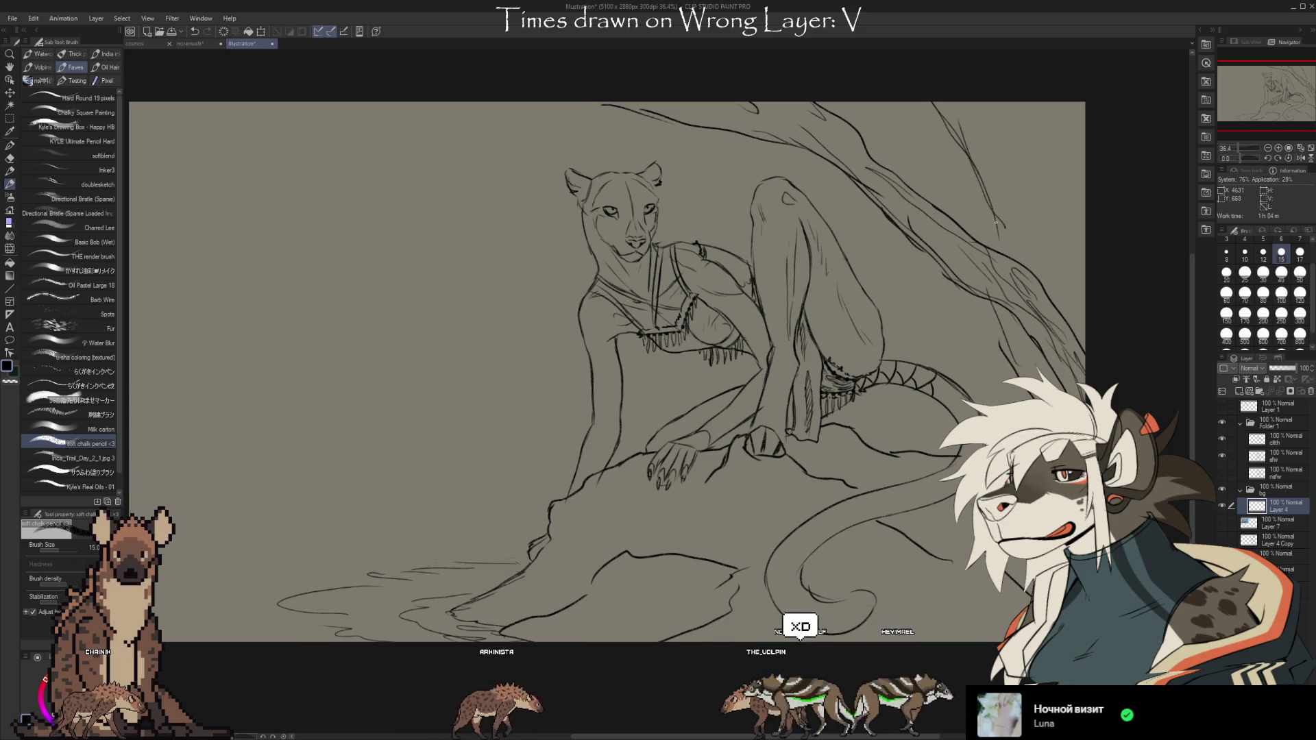
{"action": "left_click_drag", "start_coordinate": [992, 107], "coordinate": [1034, 267]}
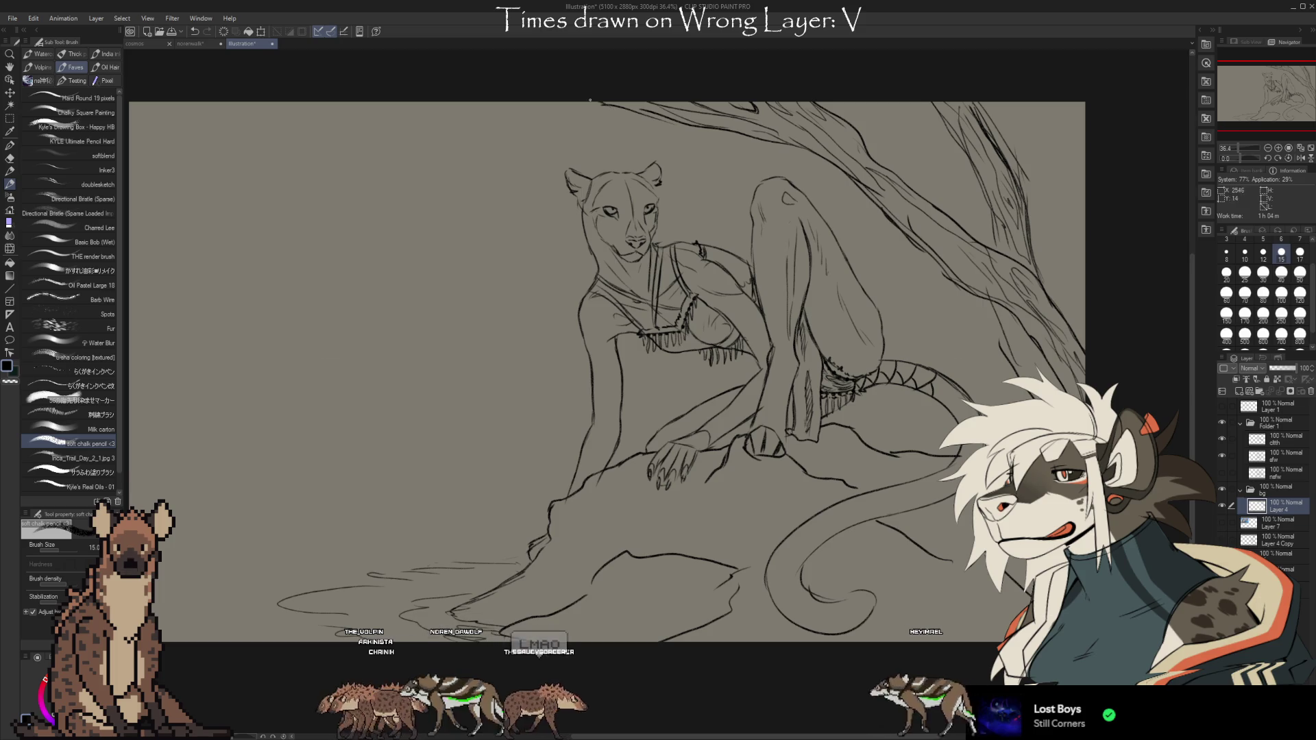
Sketch the leafy canopy outline and drooping curves across the top left of the scene
{"action": "left_click_drag", "start_coordinate": [384, 105], "coordinate": [264, 135]}
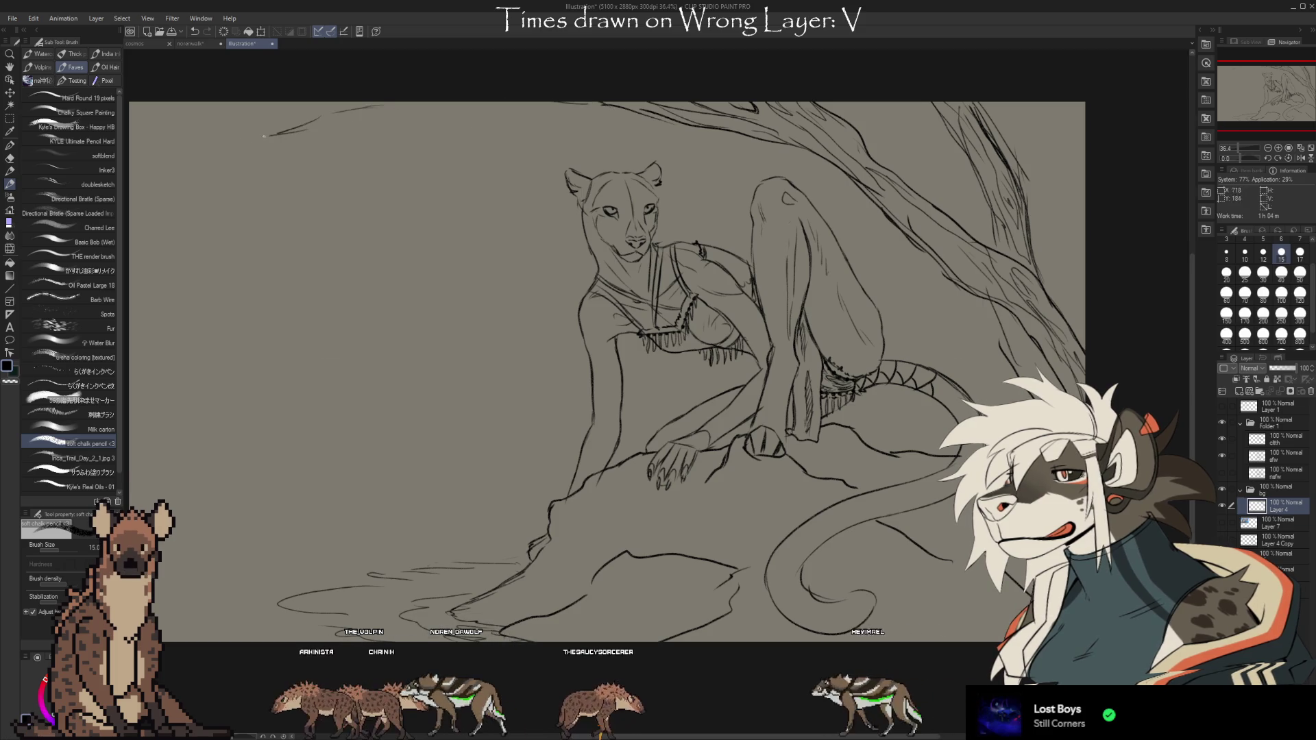
{"action": "left_click_drag", "start_coordinate": [464, 426], "coordinate": [680, 462]}
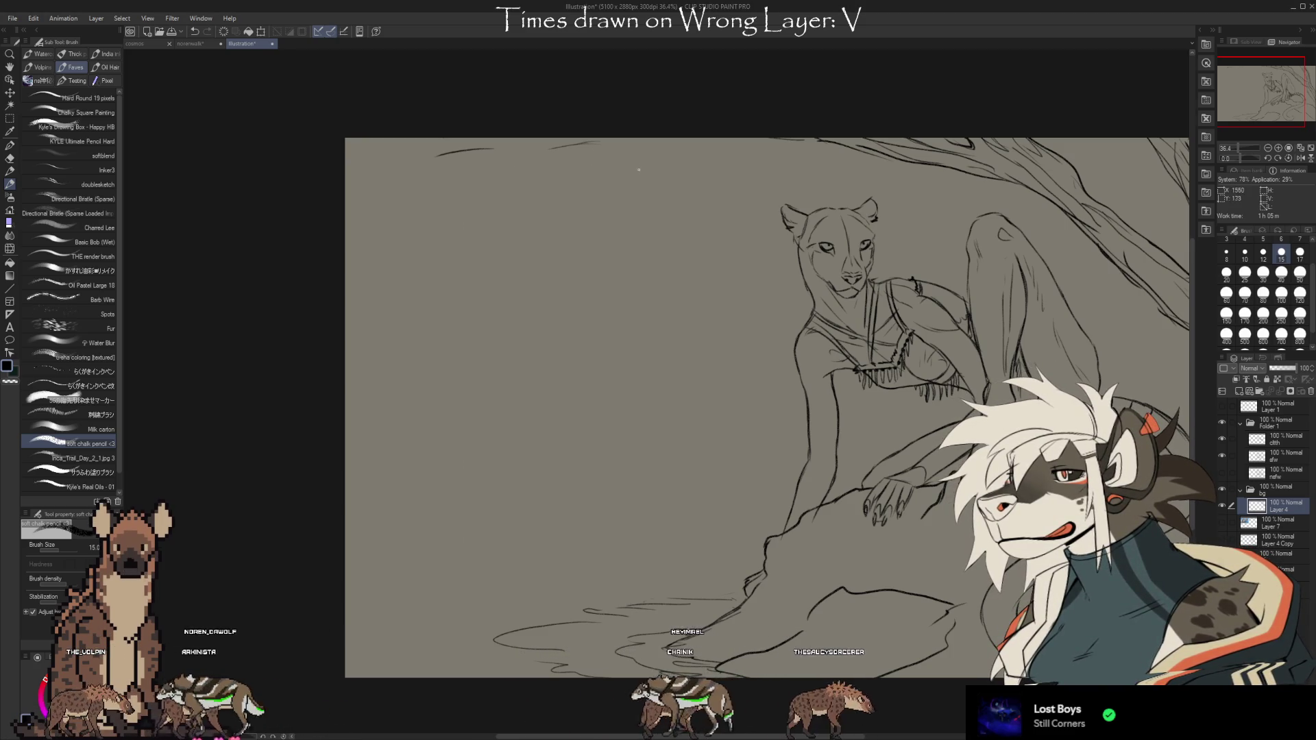
{"action": "left_click_drag", "start_coordinate": [622, 147], "coordinate": [438, 150]}
{"action": "left_click_drag", "start_coordinate": [556, 166], "coordinate": [403, 149]}
{"action": "left_click_drag", "start_coordinate": [600, 180], "coordinate": [775, 183]}
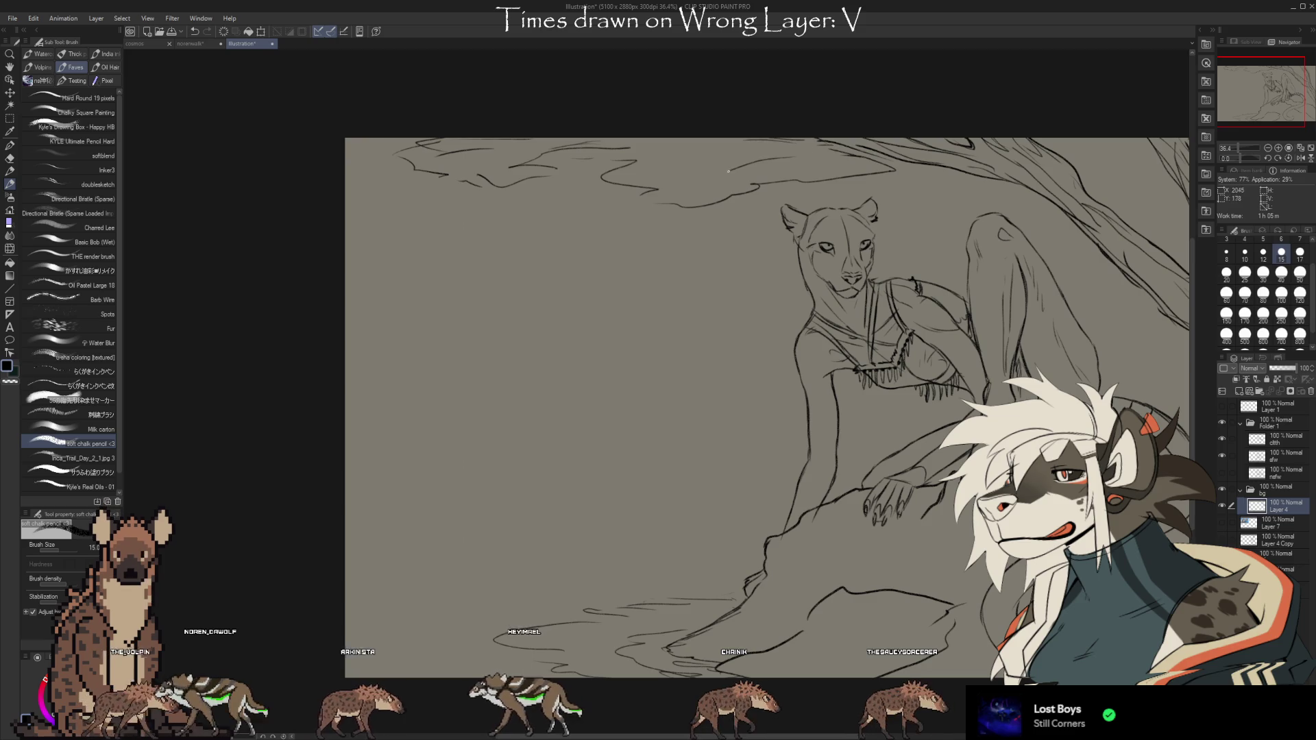
{"action": "left_click_drag", "start_coordinate": [519, 170], "coordinate": [483, 180]}
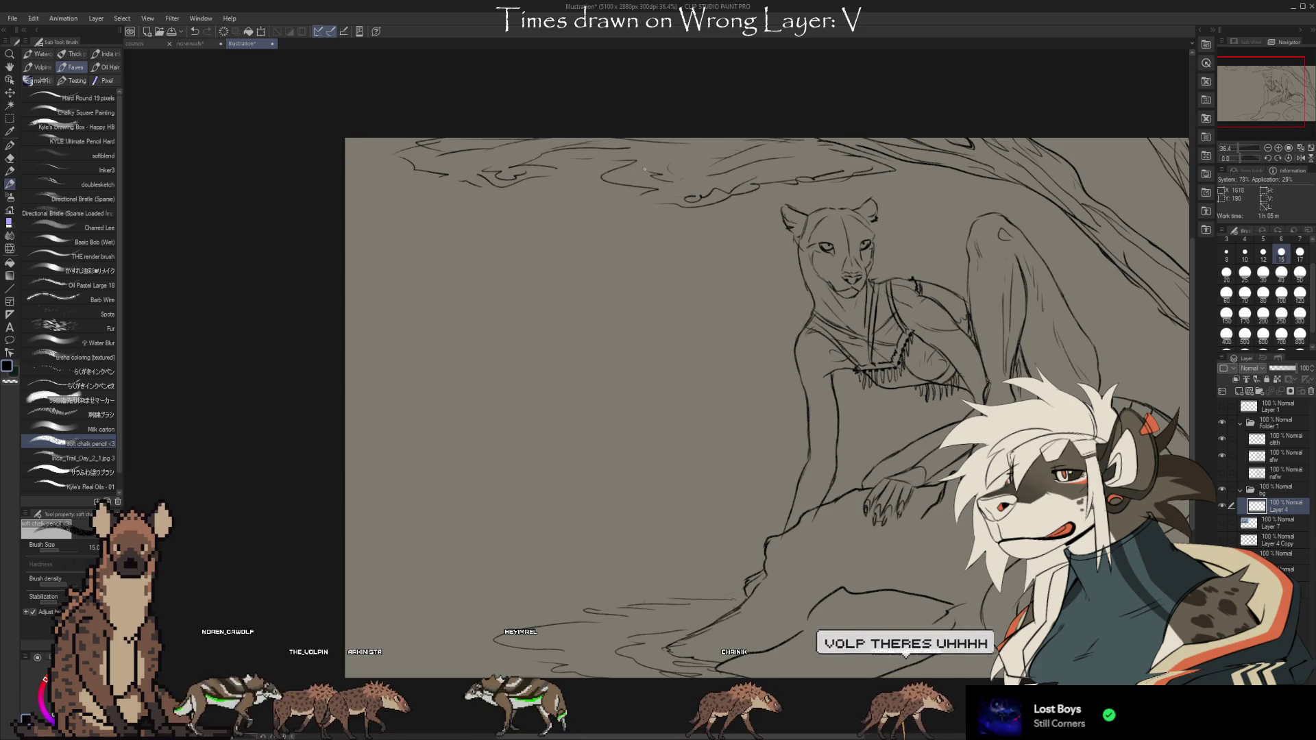
Add upper-right branch strokes and a long limb reaching left behind the feline's head
{"action": "left_click_drag", "start_coordinate": [647, 378], "coordinate": [396, 394]}
{"action": "left_click_drag", "start_coordinate": [1026, 192], "coordinate": [1004, 160]}
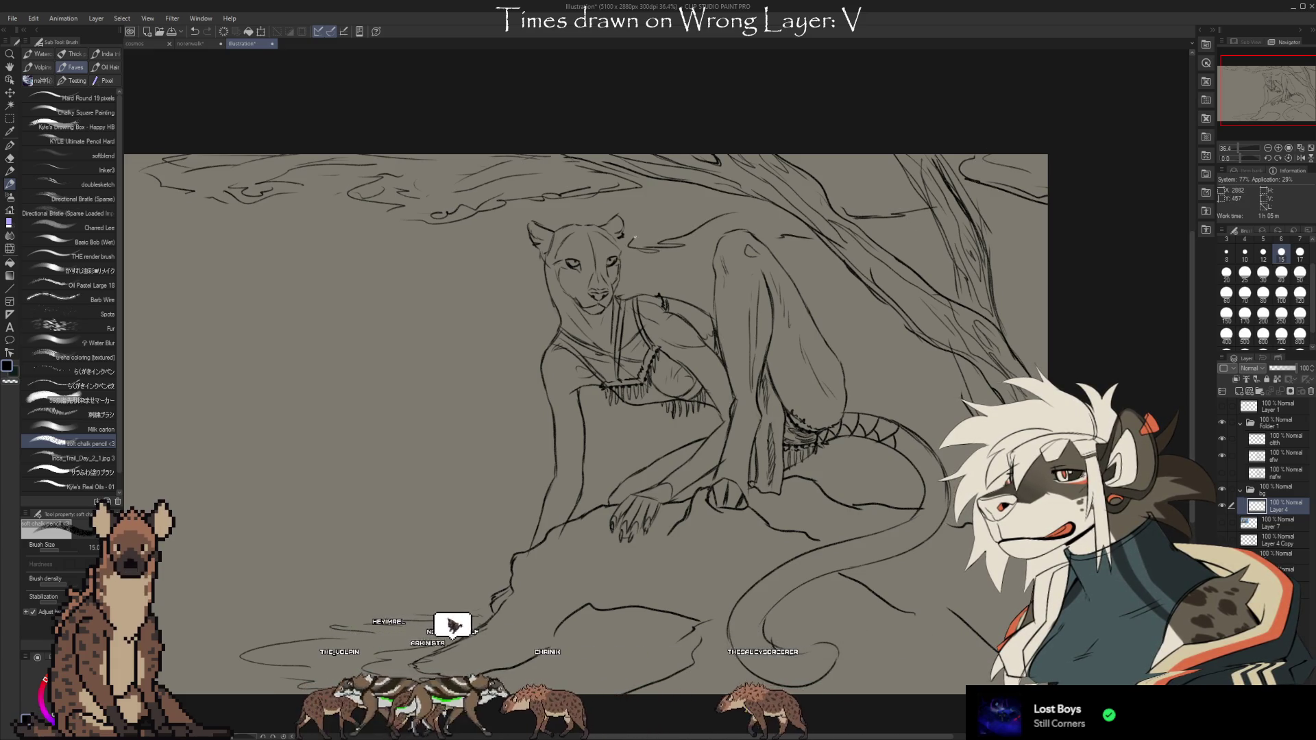
{"action": "left_click_drag", "start_coordinate": [636, 260], "coordinate": [680, 265]}
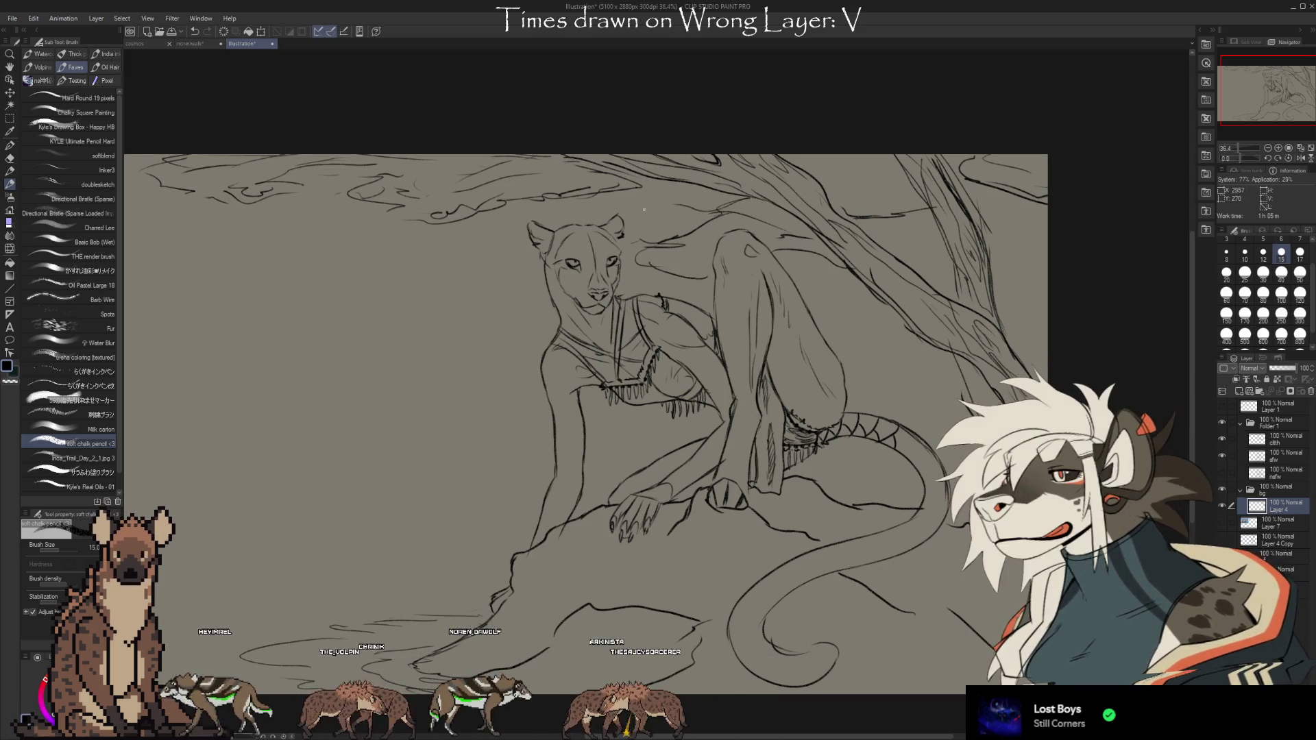
{"action": "mouse_move", "coordinate": [528, 283]}
{"action": "left_mouse_down"}
{"action": "mouse_move", "coordinate": [373, 299]}
{"action": "mouse_move", "coordinate": [495, 338]}
{"action": "left_mouse_up"}
{"action": "left_click_drag", "start_coordinate": [541, 280], "coordinate": [344, 311]}
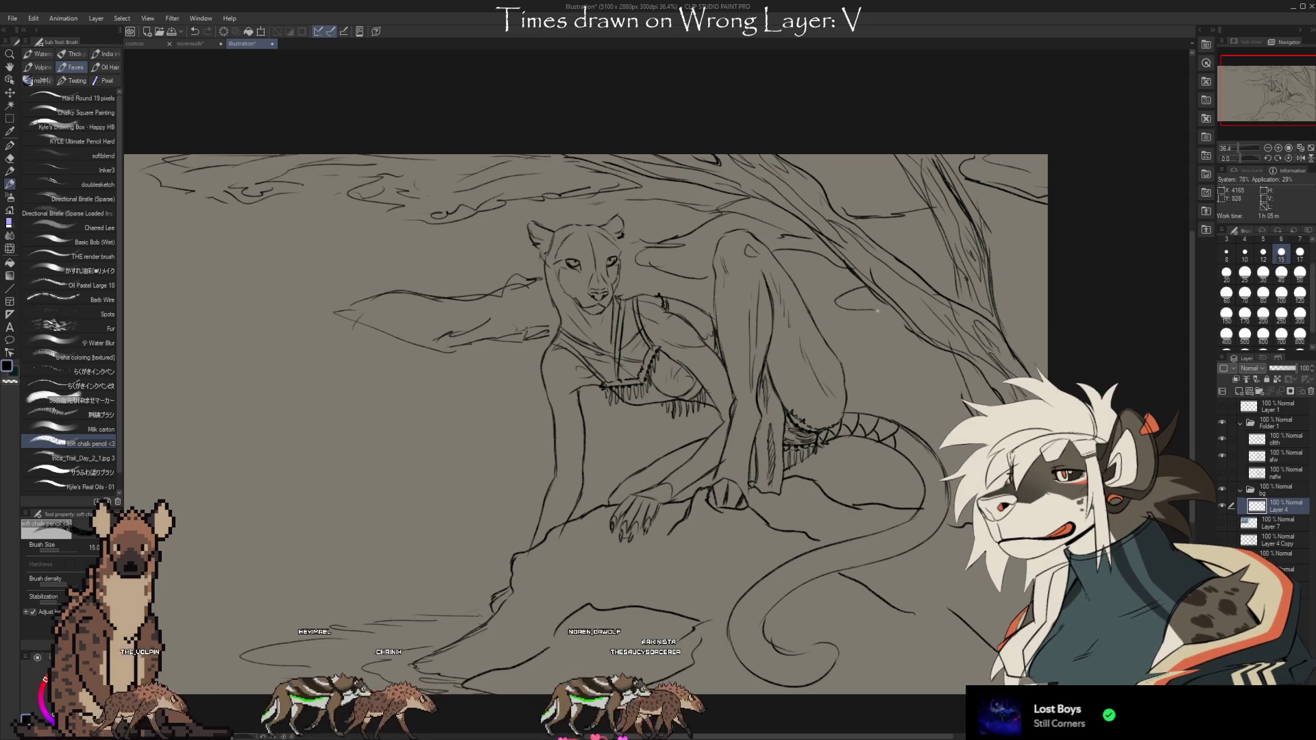
{"action": "left_click_drag", "start_coordinate": [950, 686], "coordinate": [970, 654]}
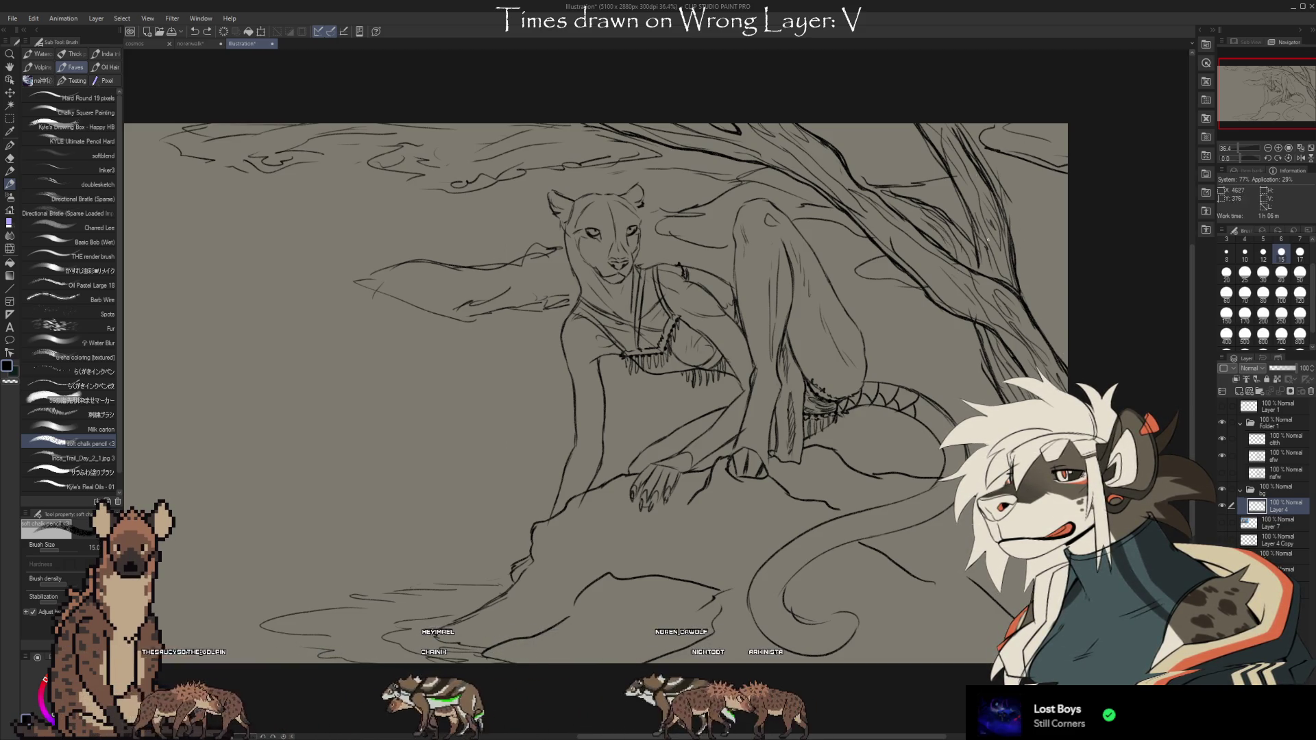
Clean up the sketch lines with the Kneaded eraser, then return to the soft chalk pencil
{"action": "key", "text": "e"}
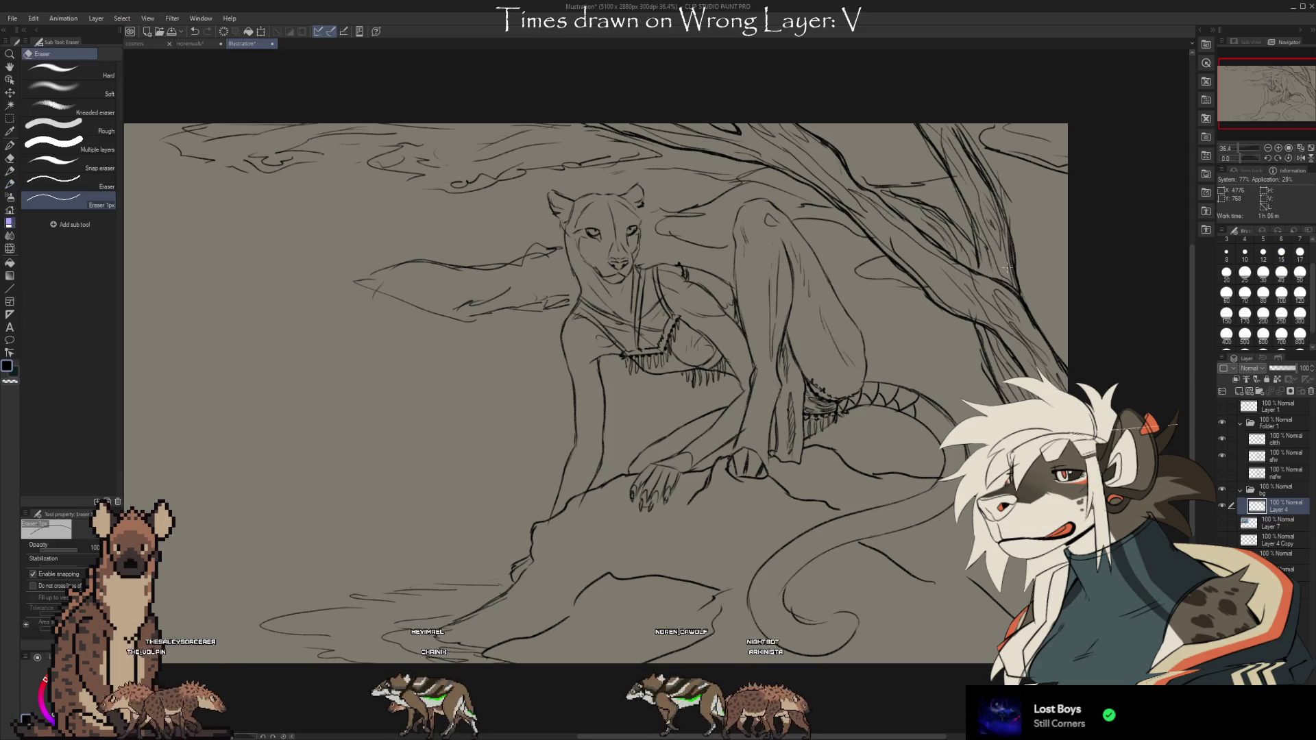
{"action": "left_click", "coordinate": [109, 106]}
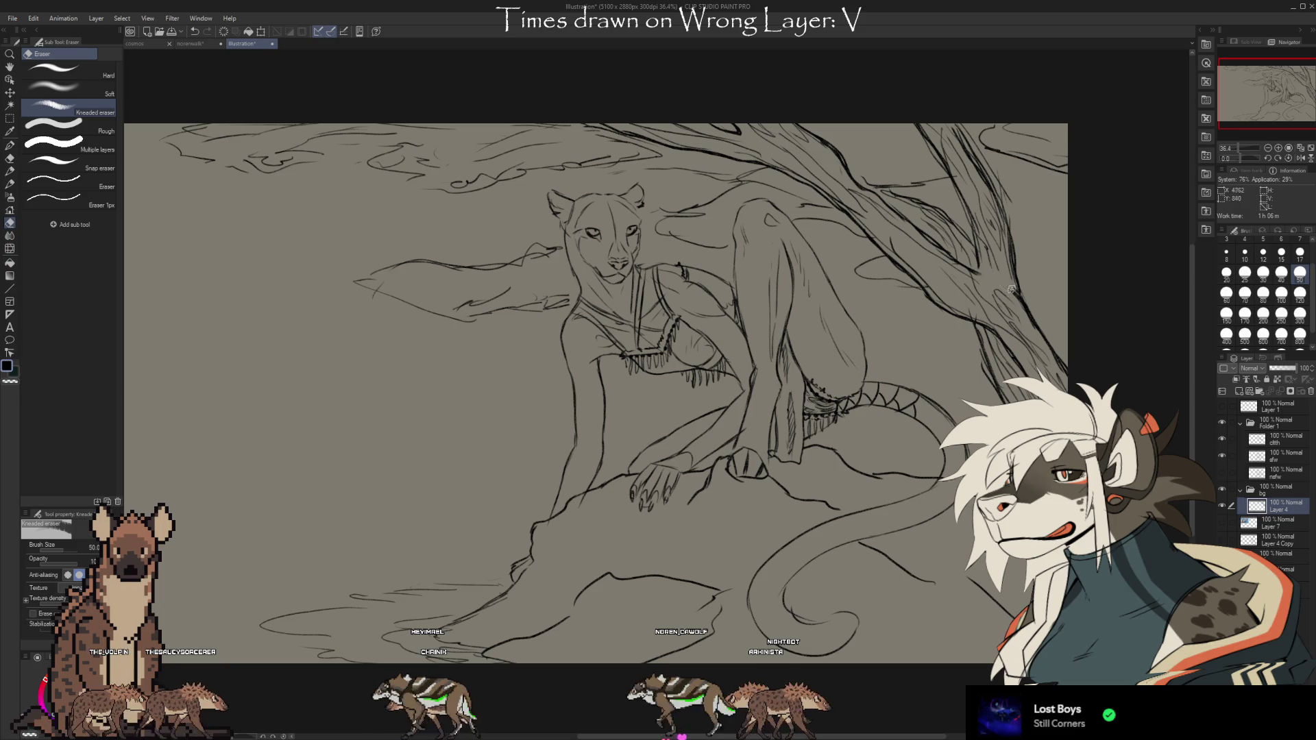
{"action": "key", "text": "b"}
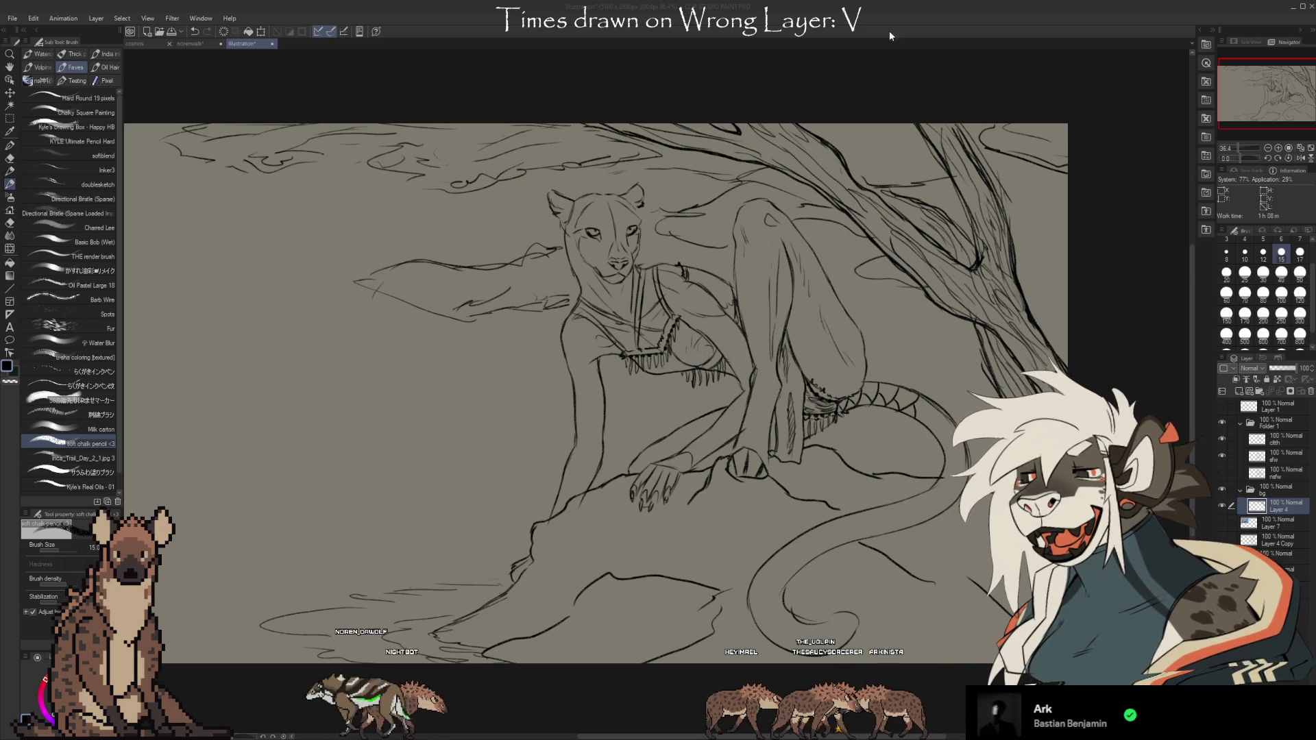
Draw a horizon line across the left background behind the rock, undoing the extra extension stroke
{"action": "left_click", "coordinate": [1273, 511]}
{"action": "mouse_move", "coordinate": [451, 564]}
{"action": "left_mouse_down"}
{"action": "mouse_move", "coordinate": [533, 557]}
{"action": "mouse_move", "coordinate": [235, 578]}
{"action": "mouse_move", "coordinate": [227, 621]}
{"action": "left_mouse_up"}
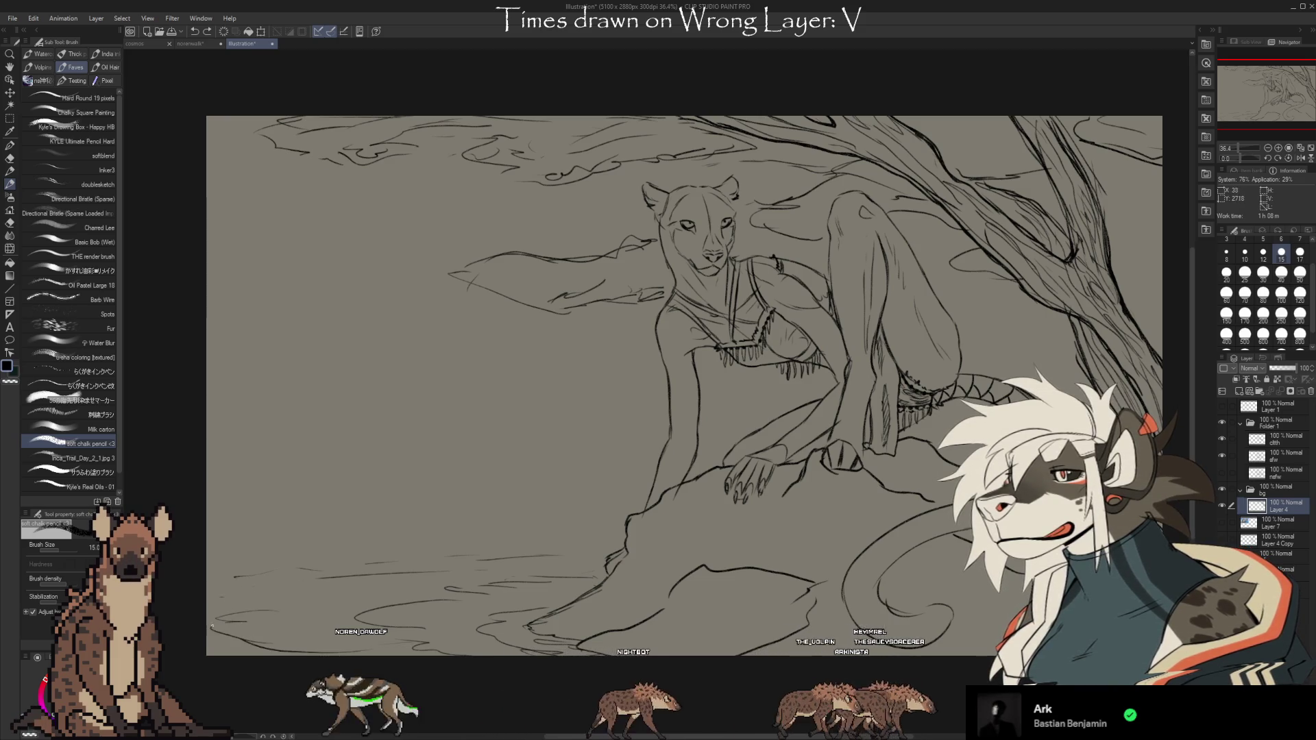
{"action": "key", "text": "e"}
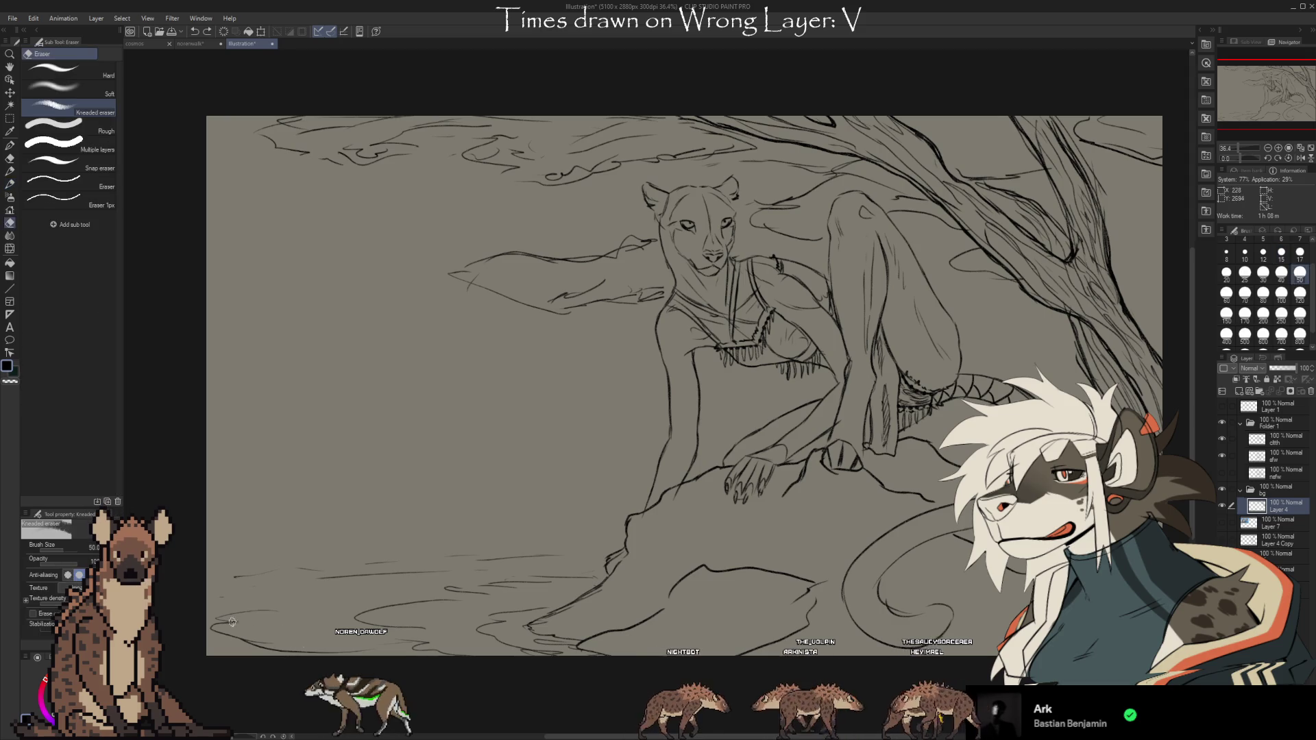
{"action": "key", "text": "b"}
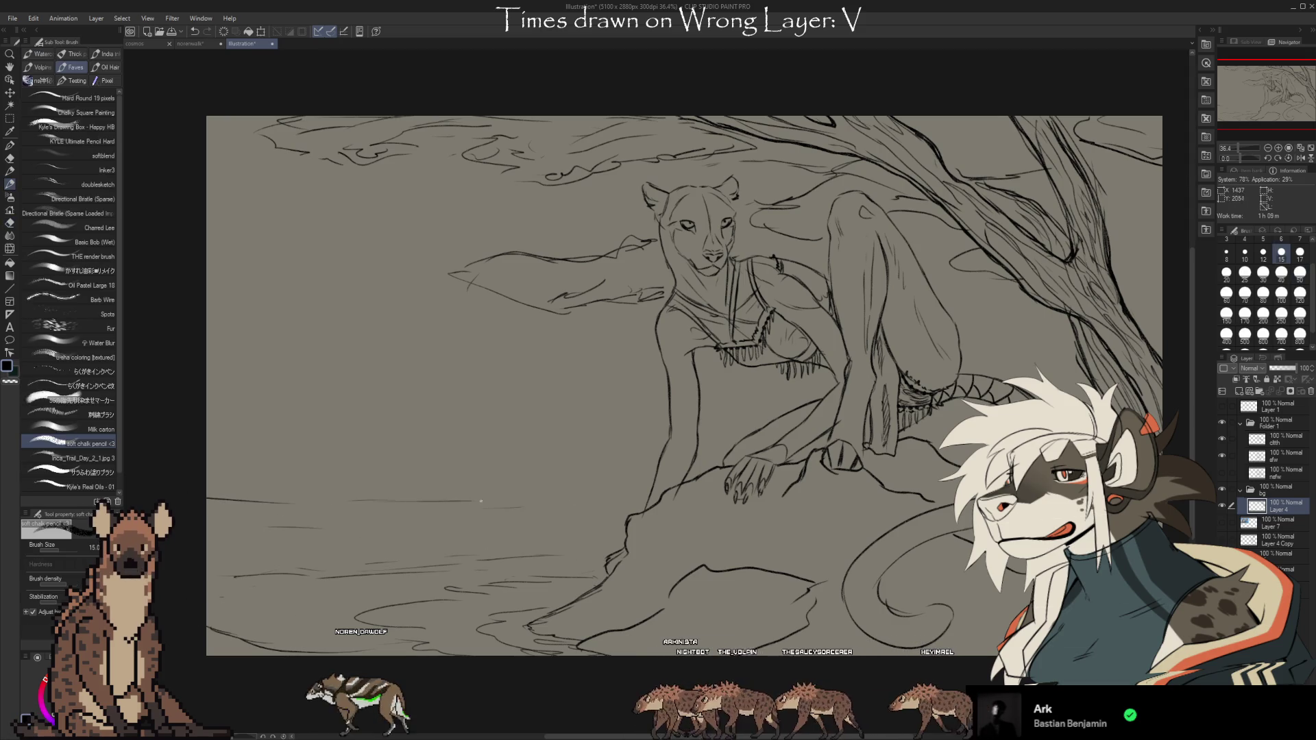
{"action": "left_click_drag", "start_coordinate": [221, 486], "coordinate": [532, 487]}
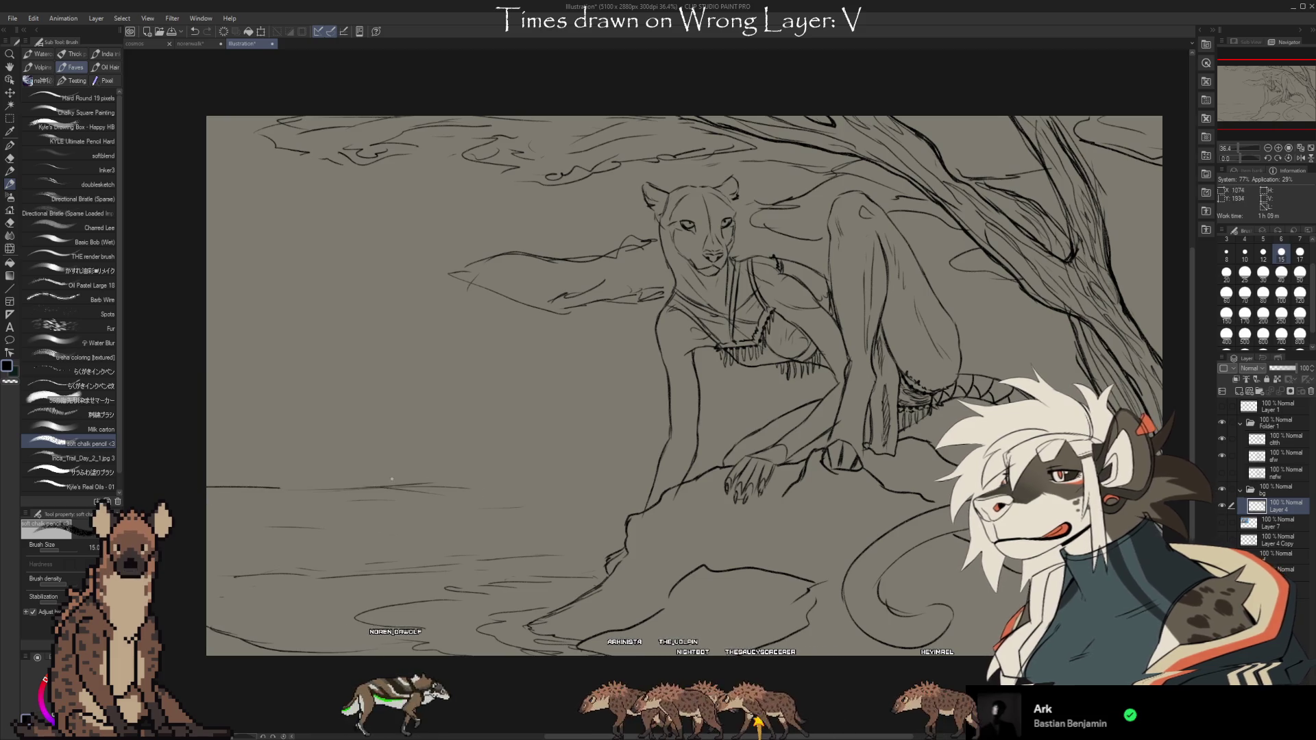
{"action": "left_click_drag", "start_coordinate": [438, 489], "coordinate": [643, 484]}
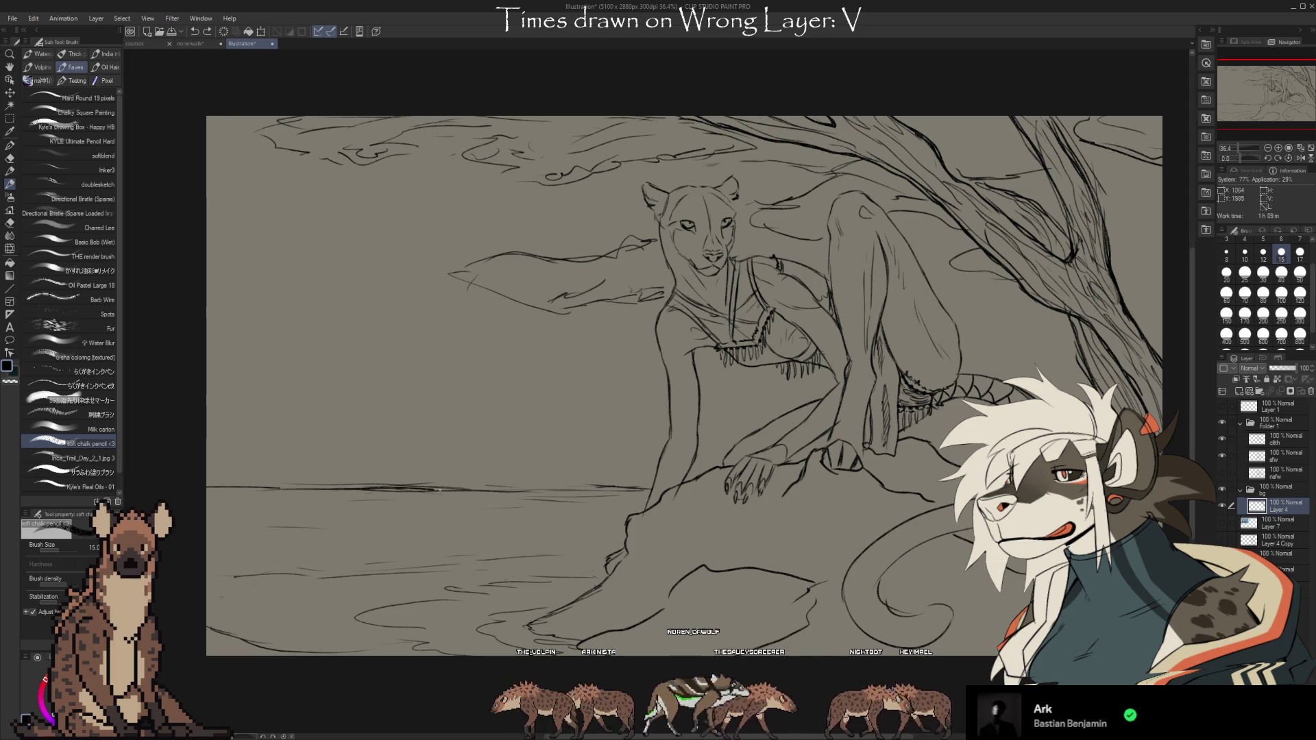
{"action": "key", "text": "ctrl+z"}
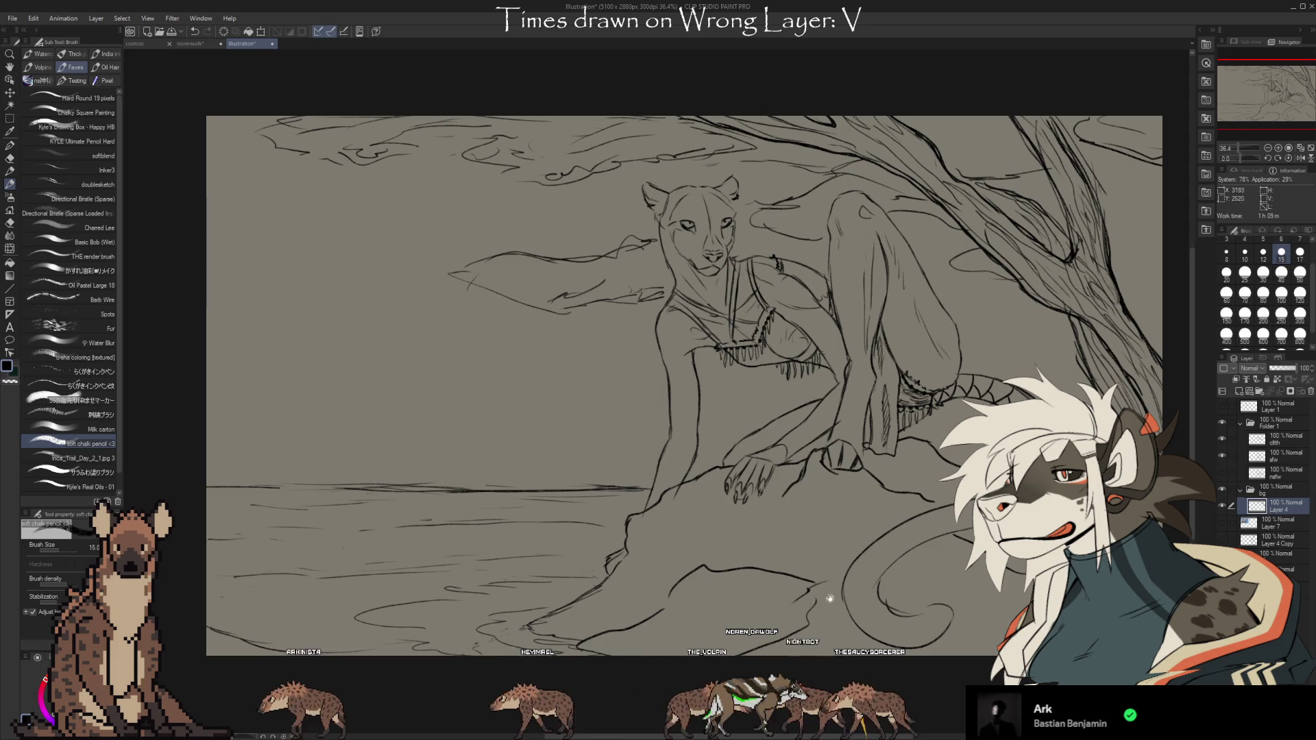
Pan to frame the whole scene and add short curved strokes above the horizon, left of the paw
{"action": "left_click_drag", "start_coordinate": [829, 599], "coordinate": [748, 625]}
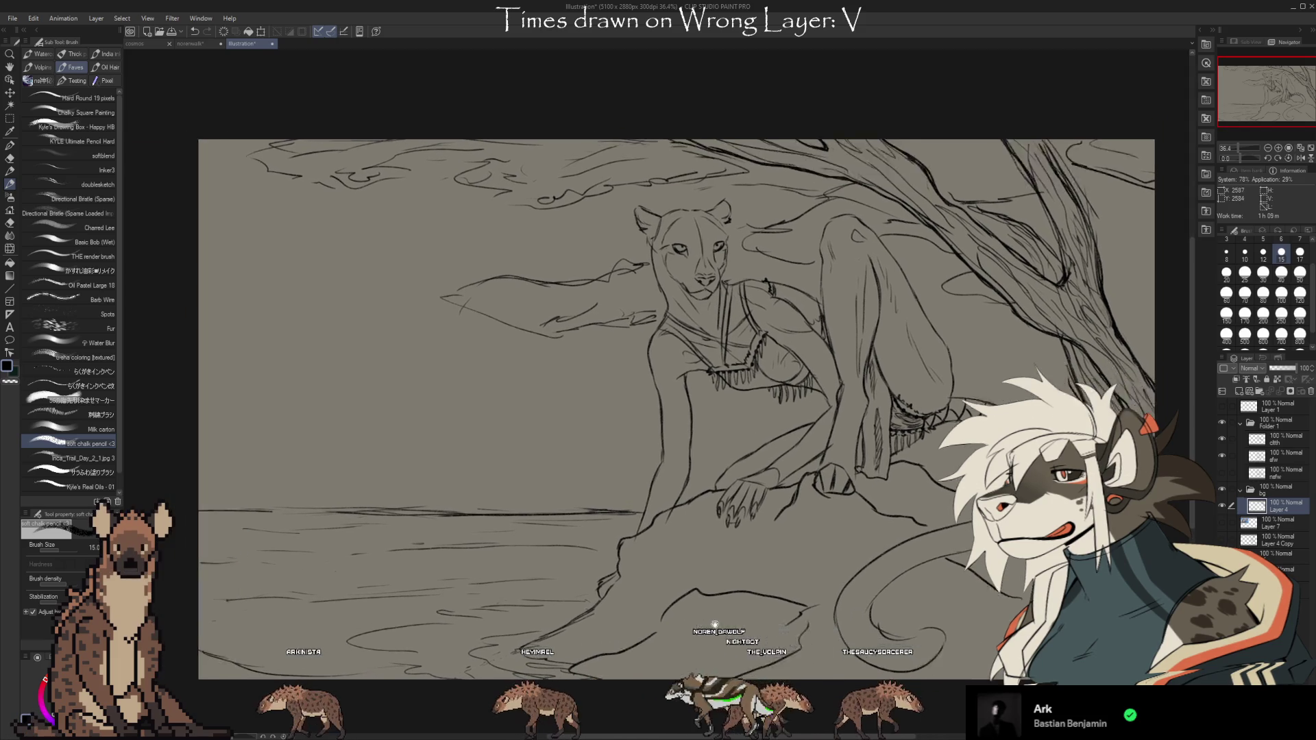
{"action": "left_click_drag", "start_coordinate": [648, 612], "coordinate": [767, 596]}
{"action": "left_click_drag", "start_coordinate": [626, 312], "coordinate": [678, 317]}
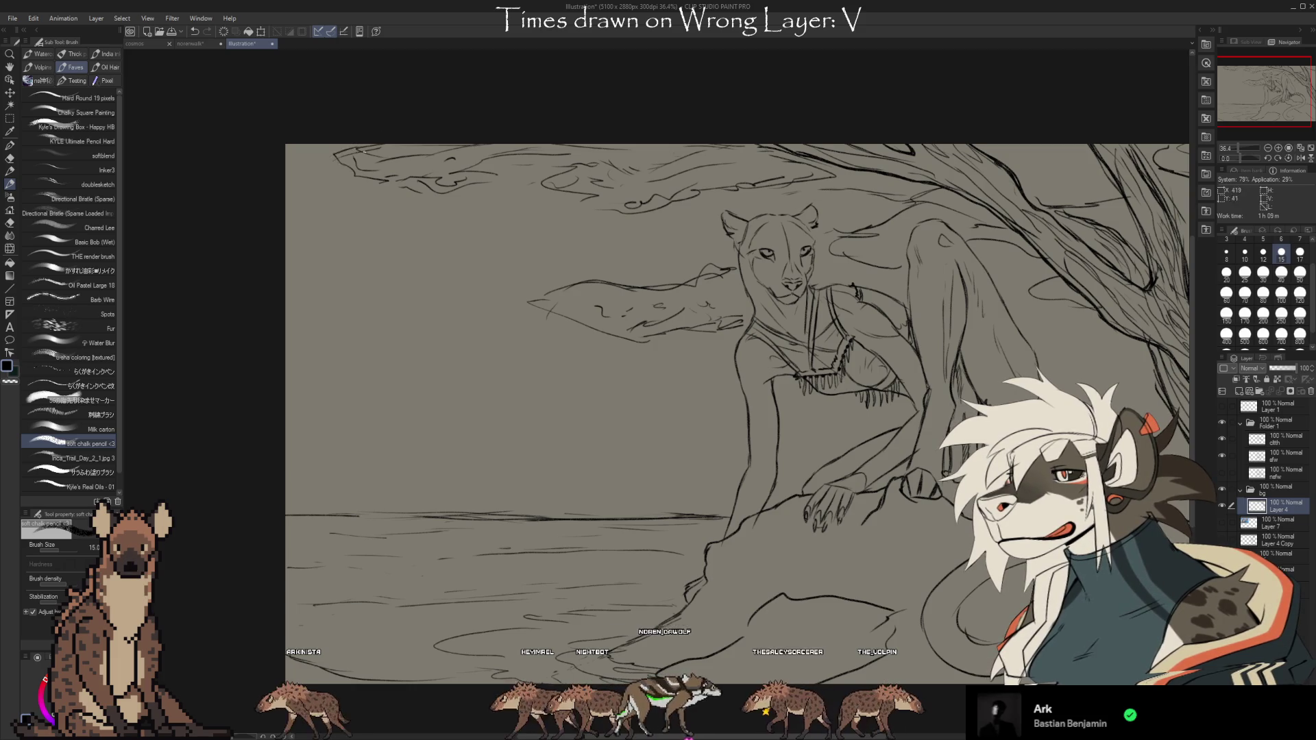
{"action": "scroll", "coordinate": [941, 197], "scroll_direction": "right", "scroll_amount": 5}
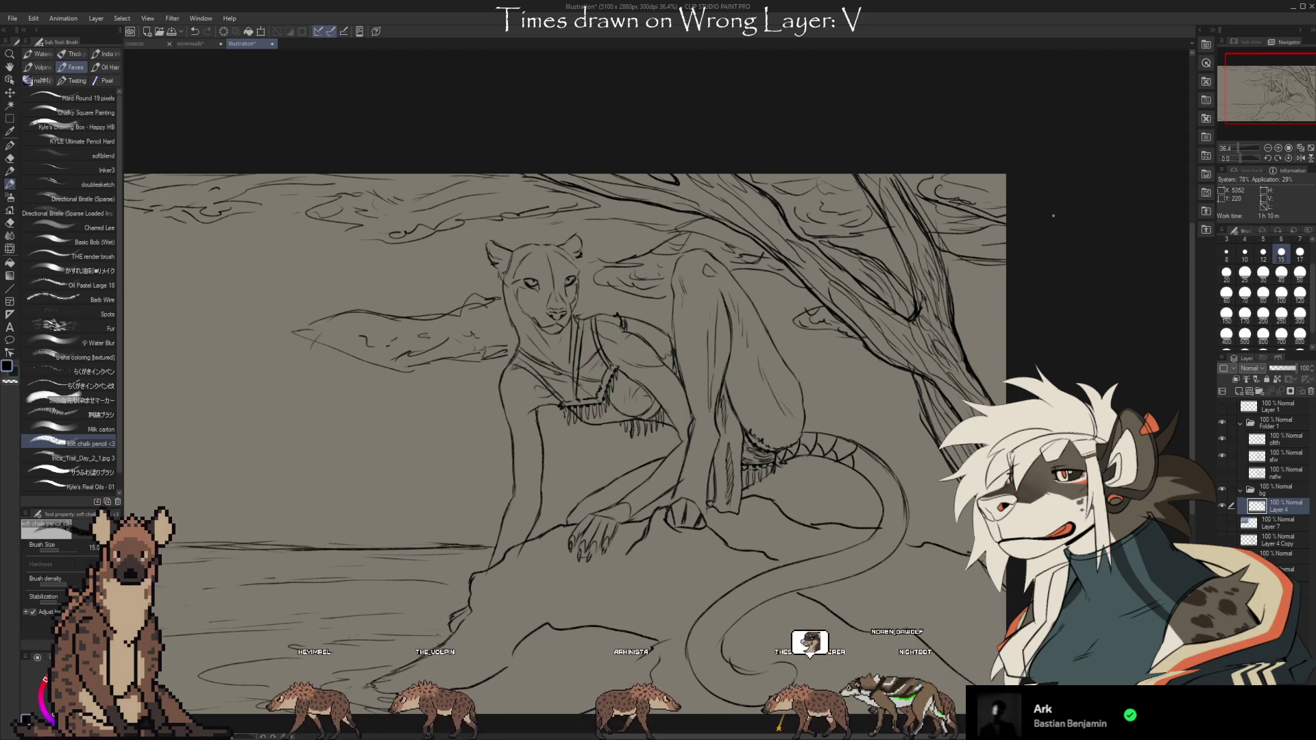
{"action": "scroll", "coordinate": [867, 567], "scroll_direction": "up", "scroll_amount": 1}
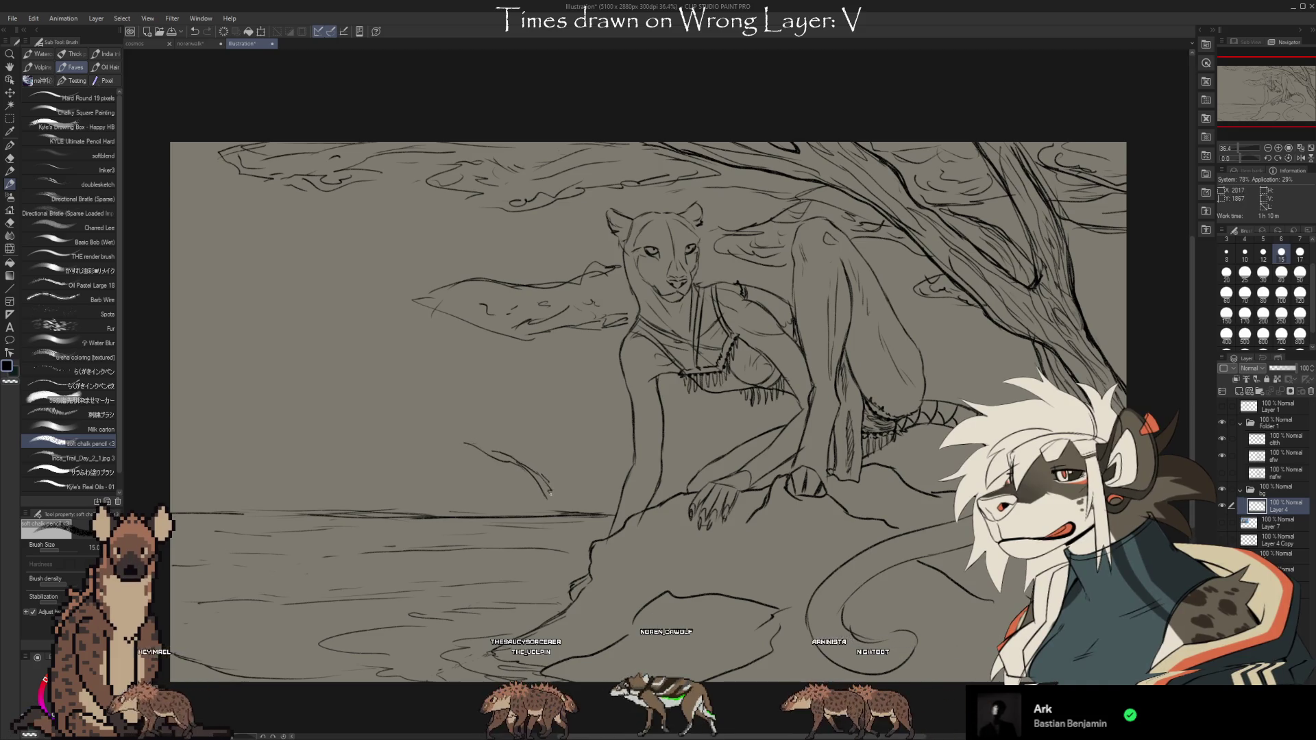
Sketch flat-canopied trees and a low treeline along the left horizon, then a diagonal mountain slope behind
{"action": "left_click_drag", "start_coordinate": [540, 441], "coordinate": [543, 501]}
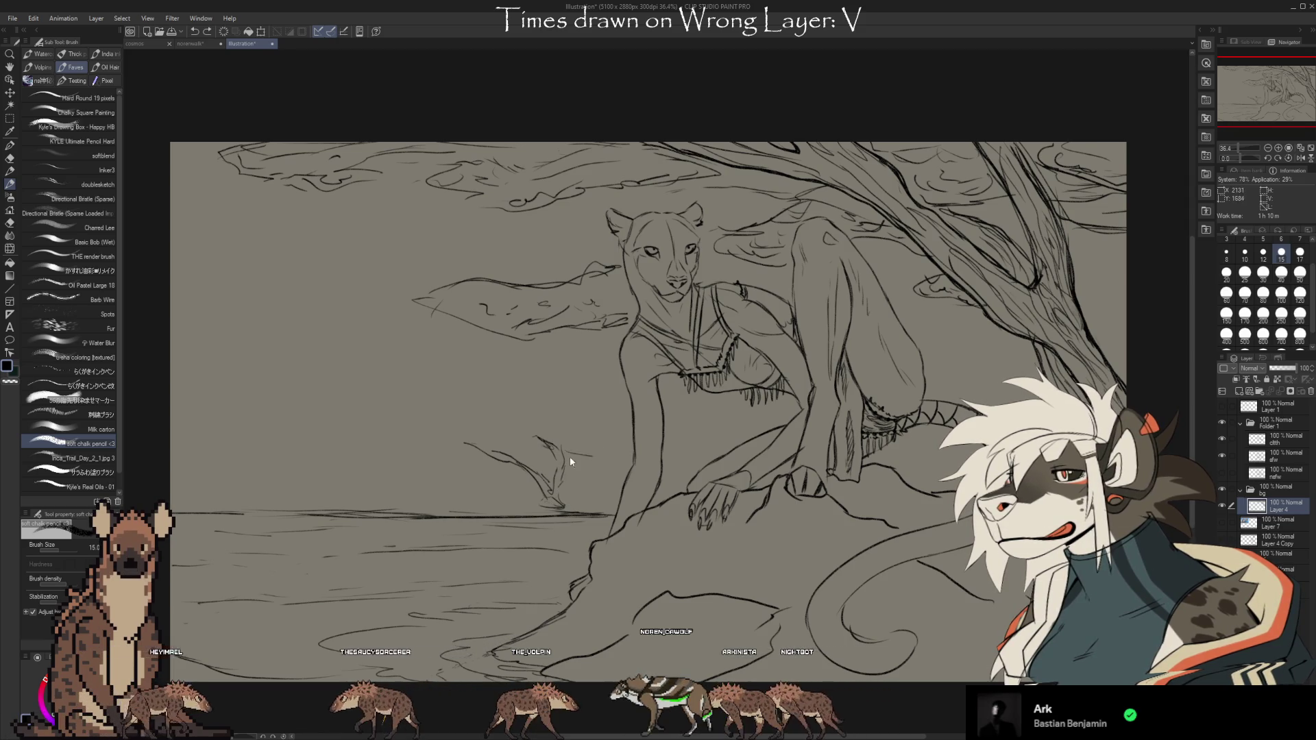
{"action": "mouse_move", "coordinate": [525, 415]}
{"action": "left_mouse_down"}
{"action": "mouse_move", "coordinate": [568, 427]}
{"action": "mouse_move", "coordinate": [491, 409]}
{"action": "left_mouse_up"}
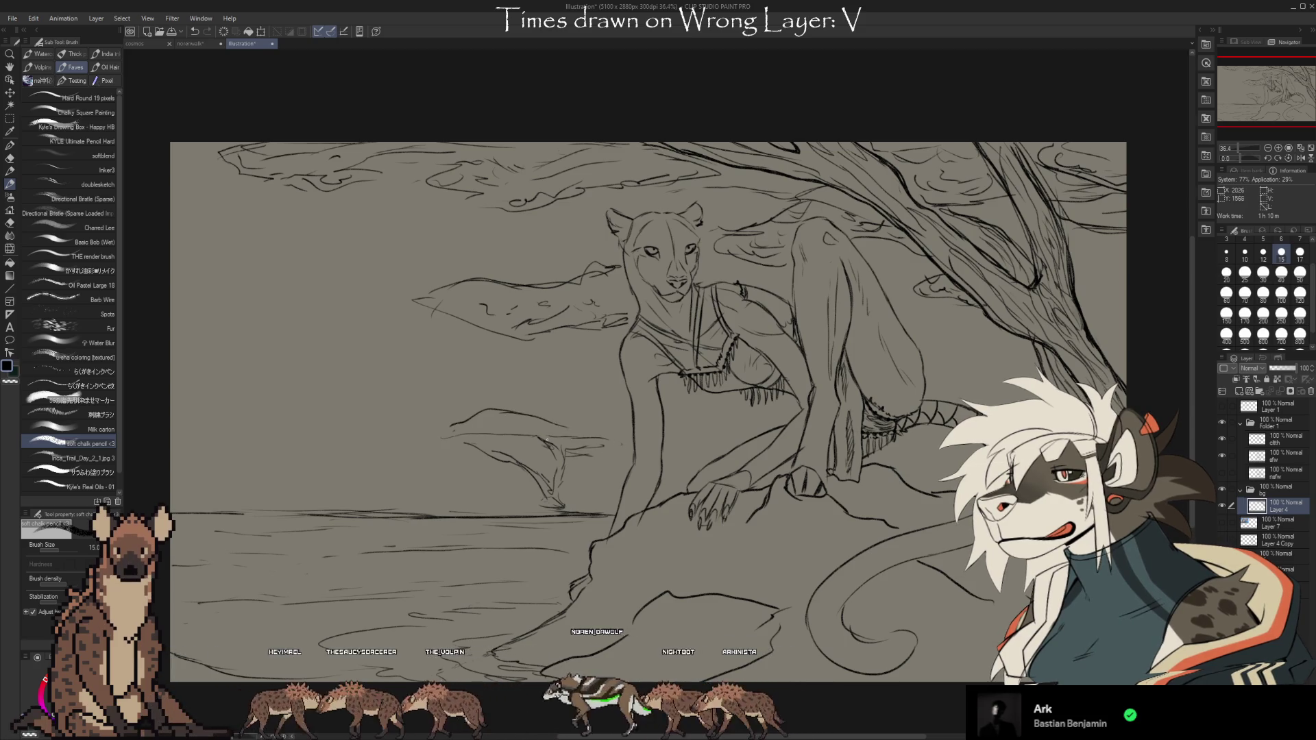
{"action": "left_click_drag", "start_coordinate": [408, 451], "coordinate": [464, 459]}
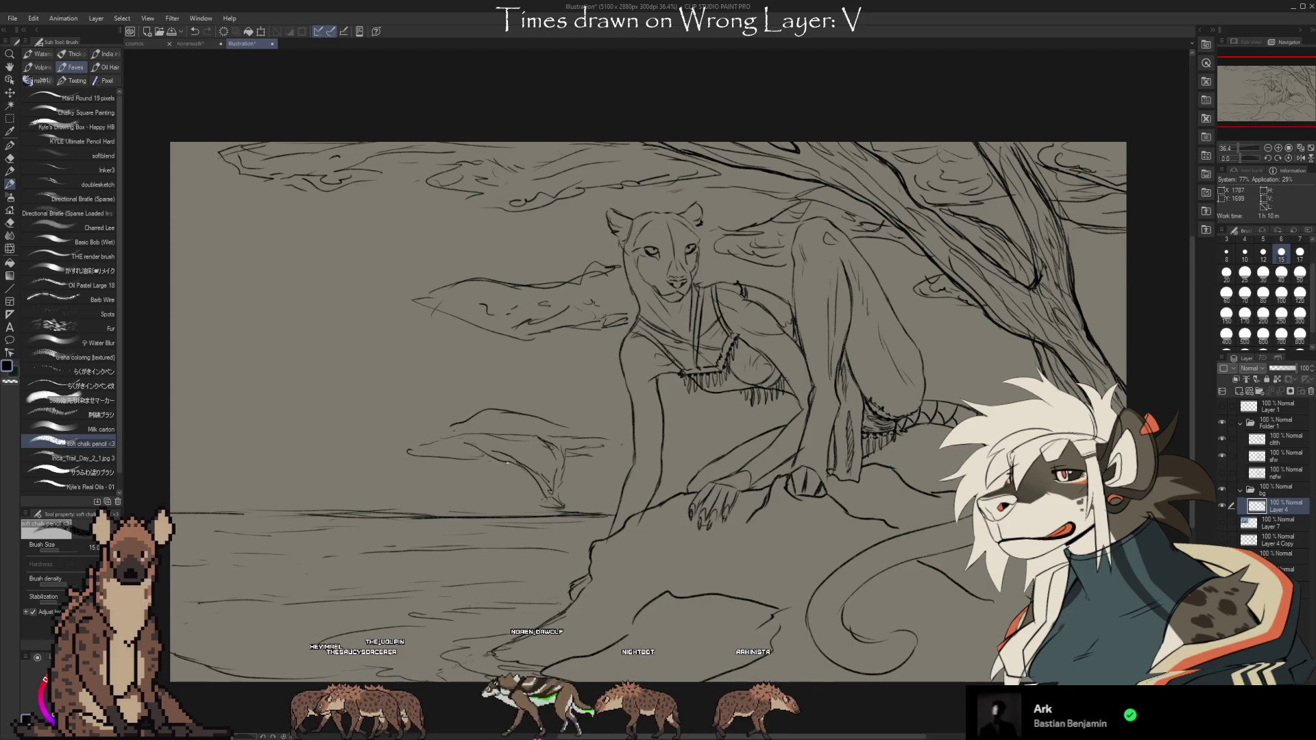
{"action": "left_click_drag", "start_coordinate": [475, 497], "coordinate": [479, 475]}
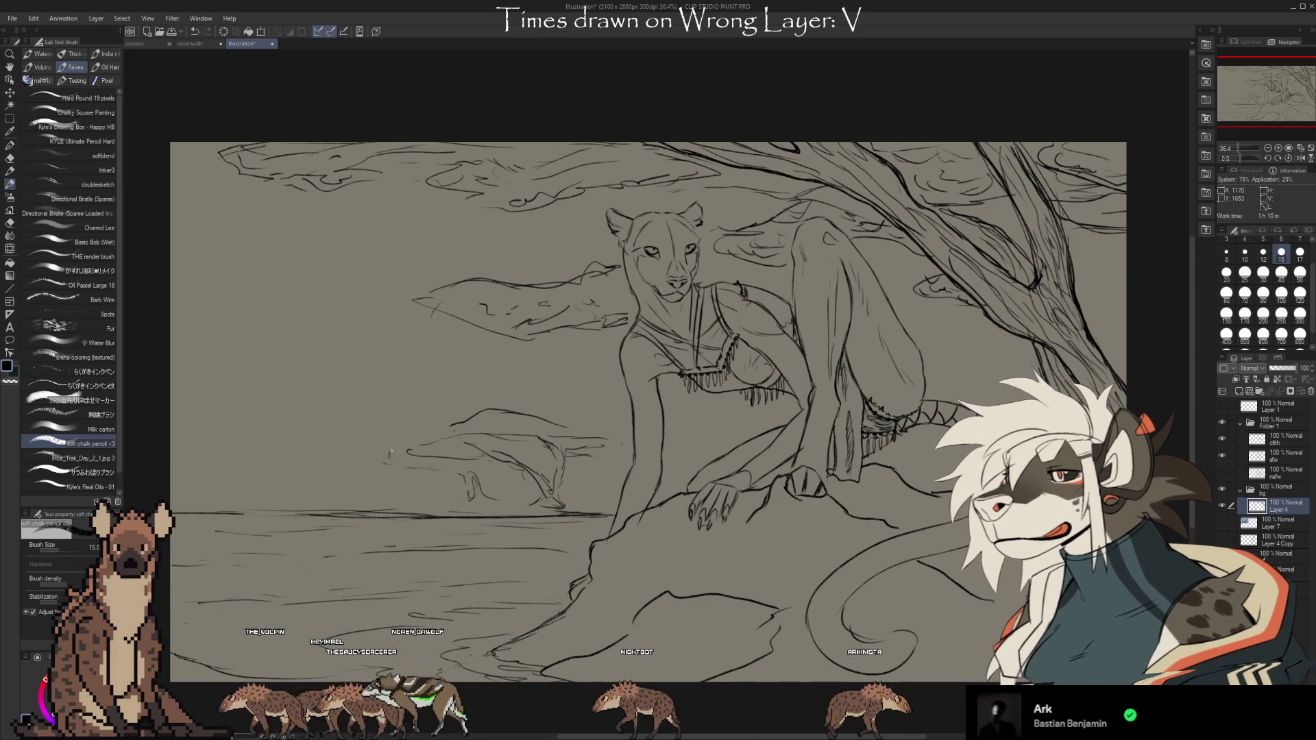
{"action": "mouse_move", "coordinate": [194, 457]}
{"action": "left_mouse_down"}
{"action": "mouse_move", "coordinate": [186, 483]}
{"action": "mouse_move", "coordinate": [215, 458]}
{"action": "mouse_move", "coordinate": [303, 445]}
{"action": "mouse_move", "coordinate": [199, 422]}
{"action": "left_mouse_up"}
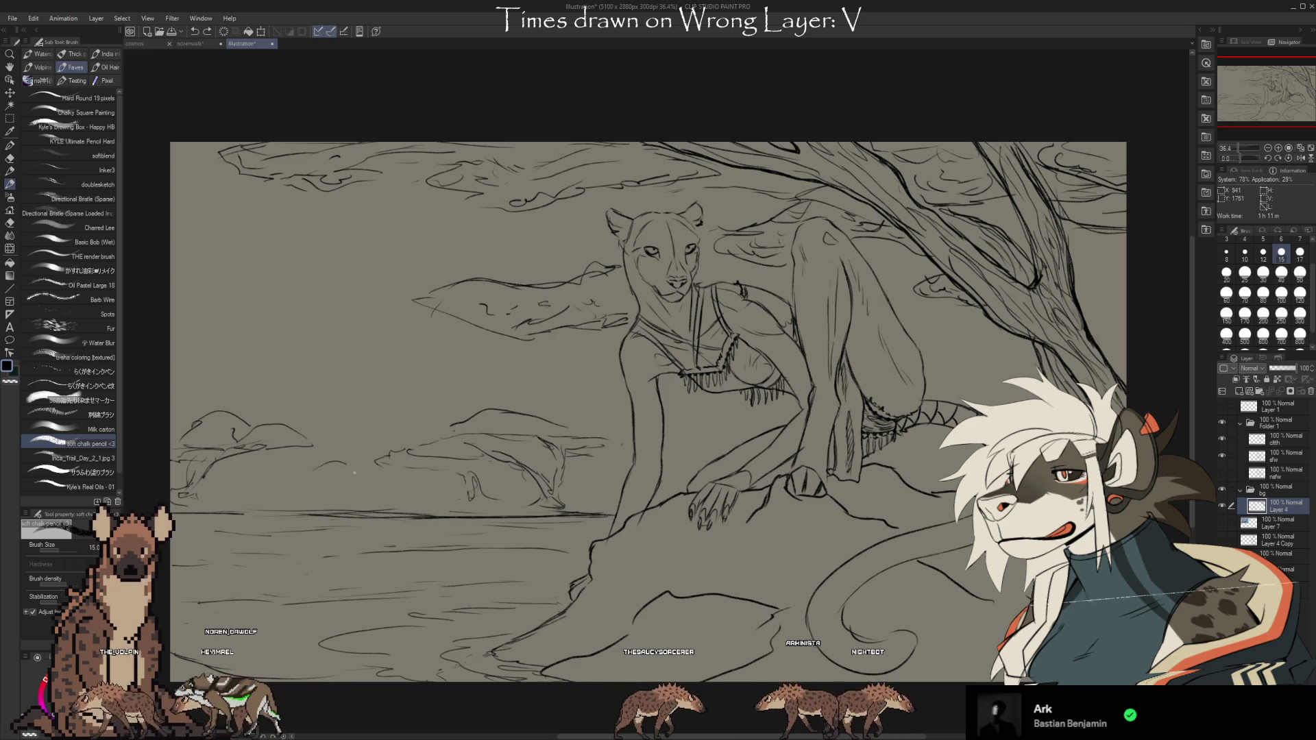
{"action": "left_click_drag", "start_coordinate": [302, 474], "coordinate": [353, 488]}
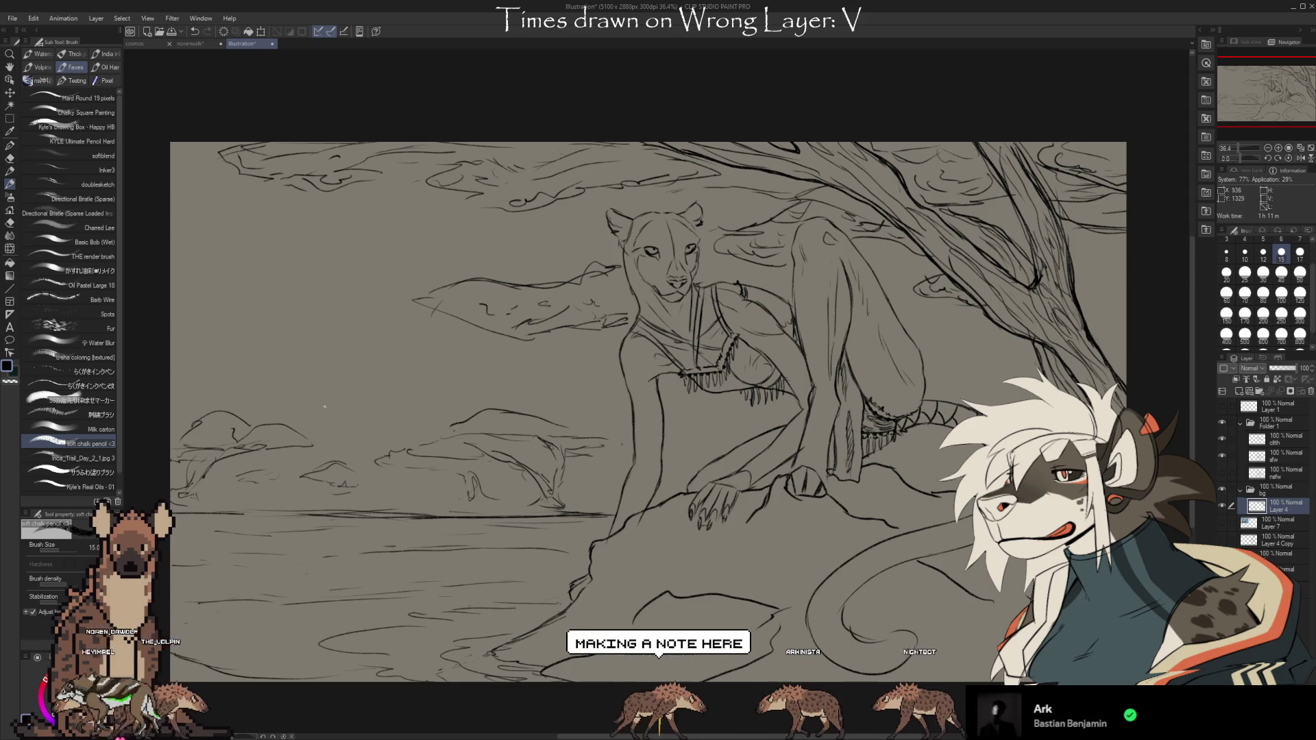
{"action": "mouse_move", "coordinate": [367, 400]}
{"action": "left_mouse_down"}
{"action": "mouse_move", "coordinate": [405, 416]}
{"action": "mouse_move", "coordinate": [272, 364]}
{"action": "left_mouse_up"}
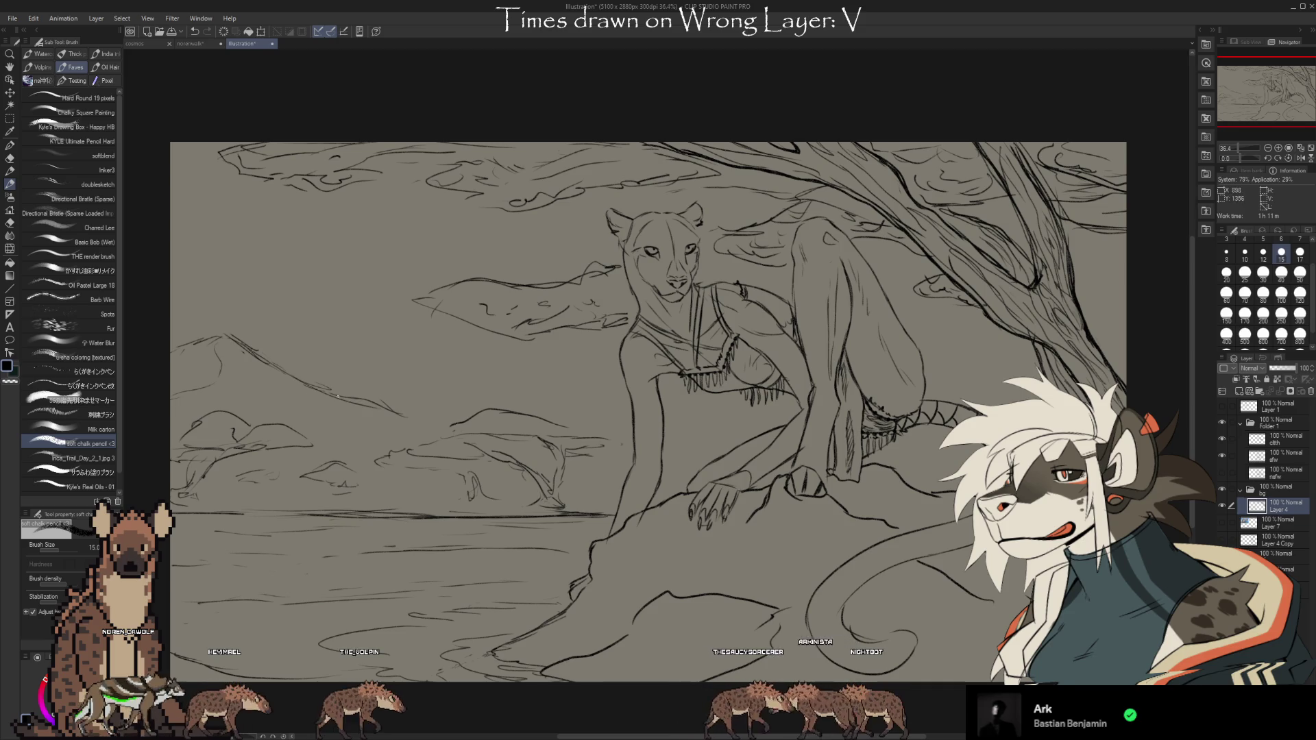
Redraw the slope line, add a taller peak's ridge sweeping right, and extend the treeline
{"action": "mouse_move", "coordinate": [338, 396]}
{"action": "left_mouse_down"}
{"action": "mouse_move", "coordinate": [243, 343]}
{"action": "mouse_move", "coordinate": [203, 342]}
{"action": "left_mouse_up"}
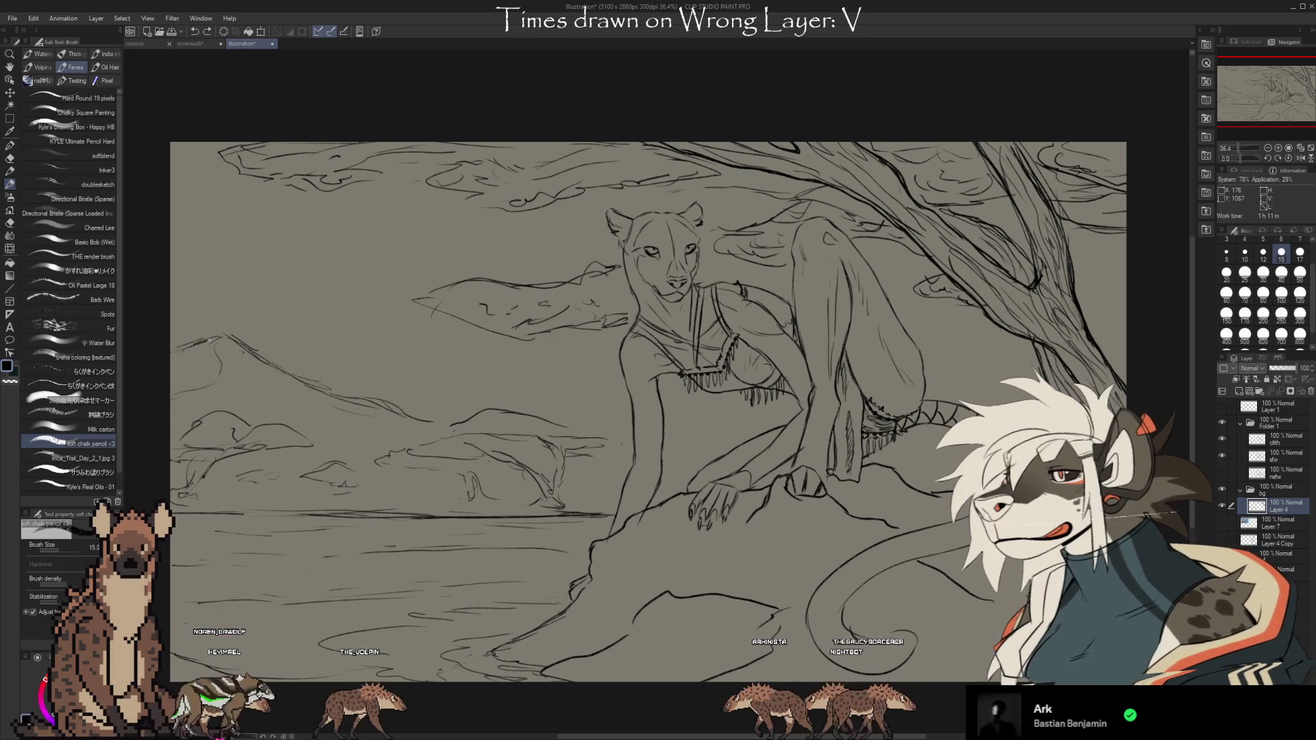
{"action": "mouse_move", "coordinate": [258, 337]}
{"action": "left_mouse_down"}
{"action": "mouse_move", "coordinate": [331, 282]}
{"action": "mouse_move", "coordinate": [513, 370]}
{"action": "left_mouse_up"}
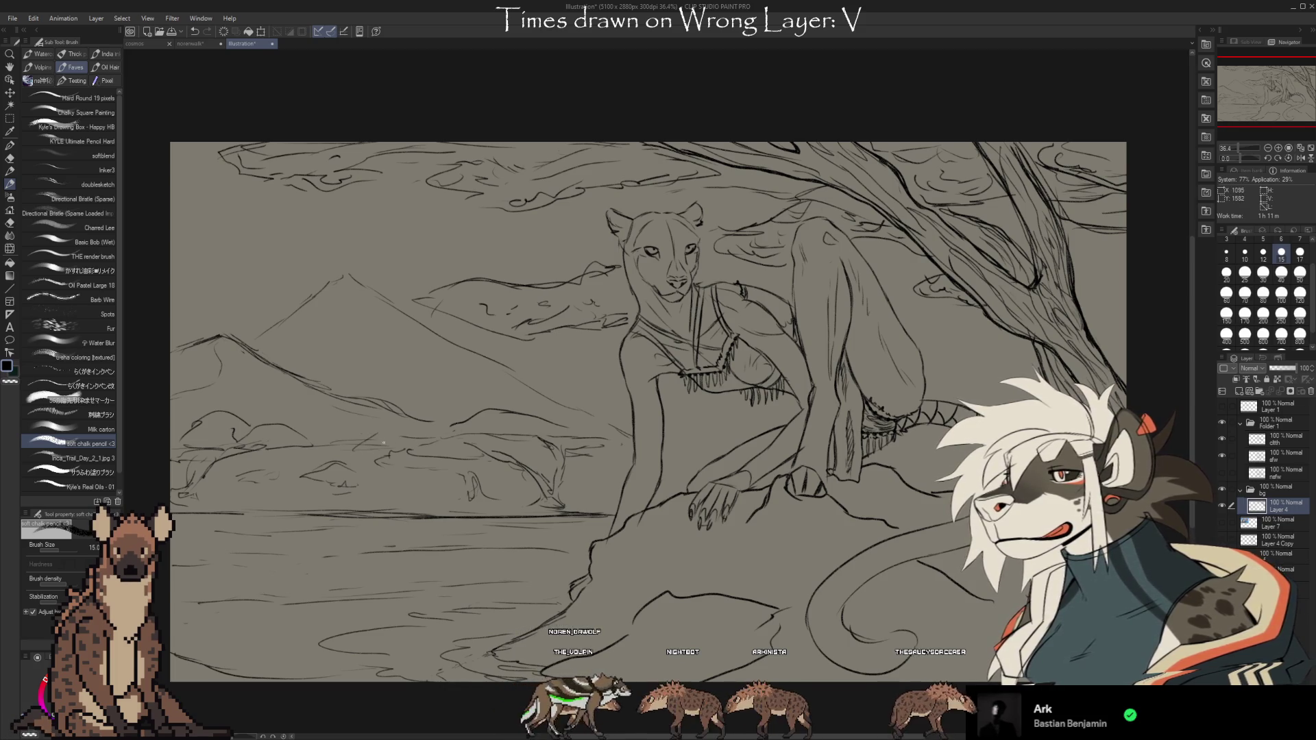
{"action": "left_click_drag", "start_coordinate": [383, 447], "coordinate": [347, 445]}
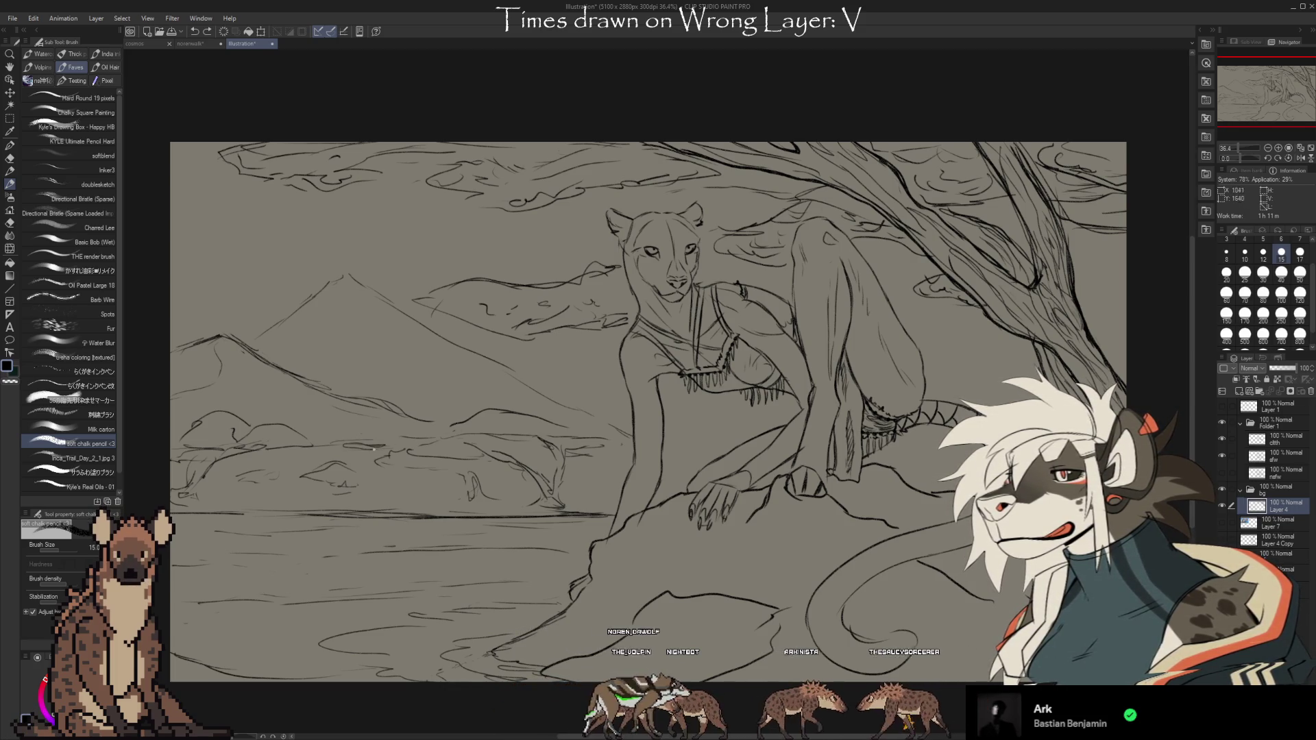
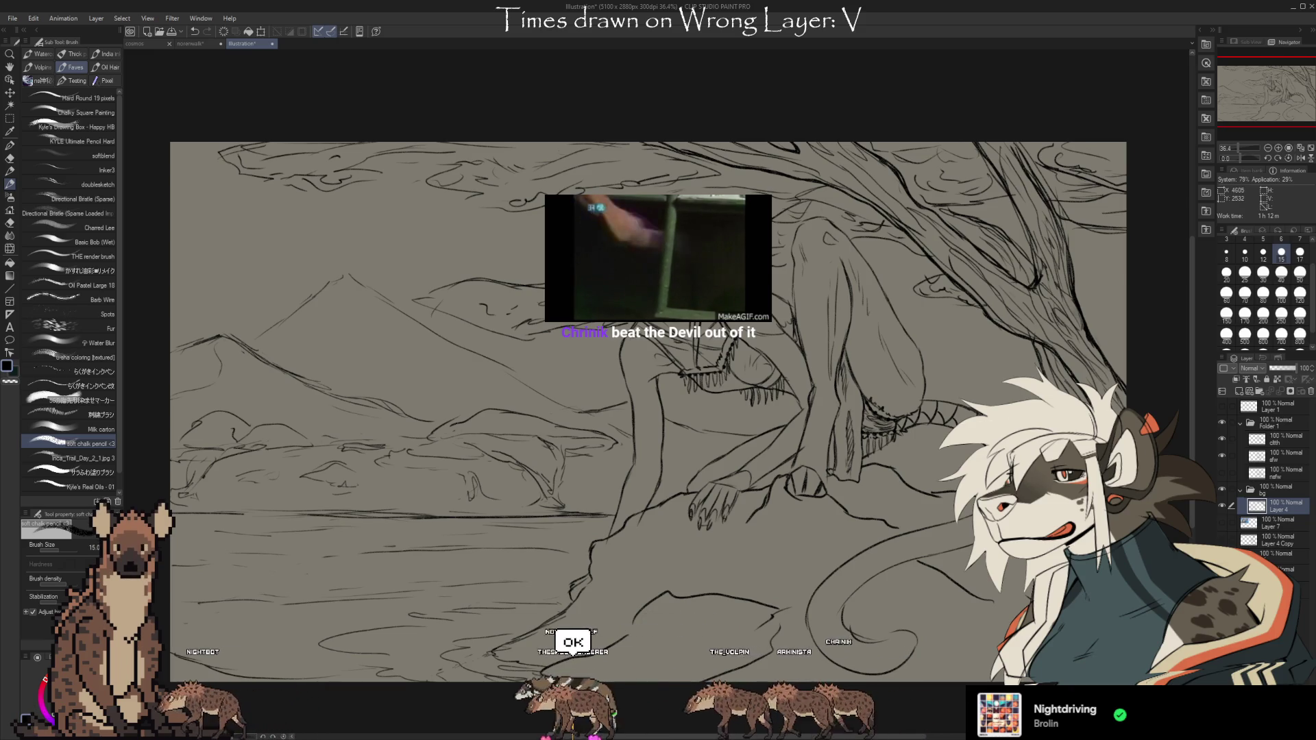
Sketch a line along the top of the rock near the feline's tail
{"action": "left_click_drag", "start_coordinate": [1008, 642], "coordinate": [989, 623]}
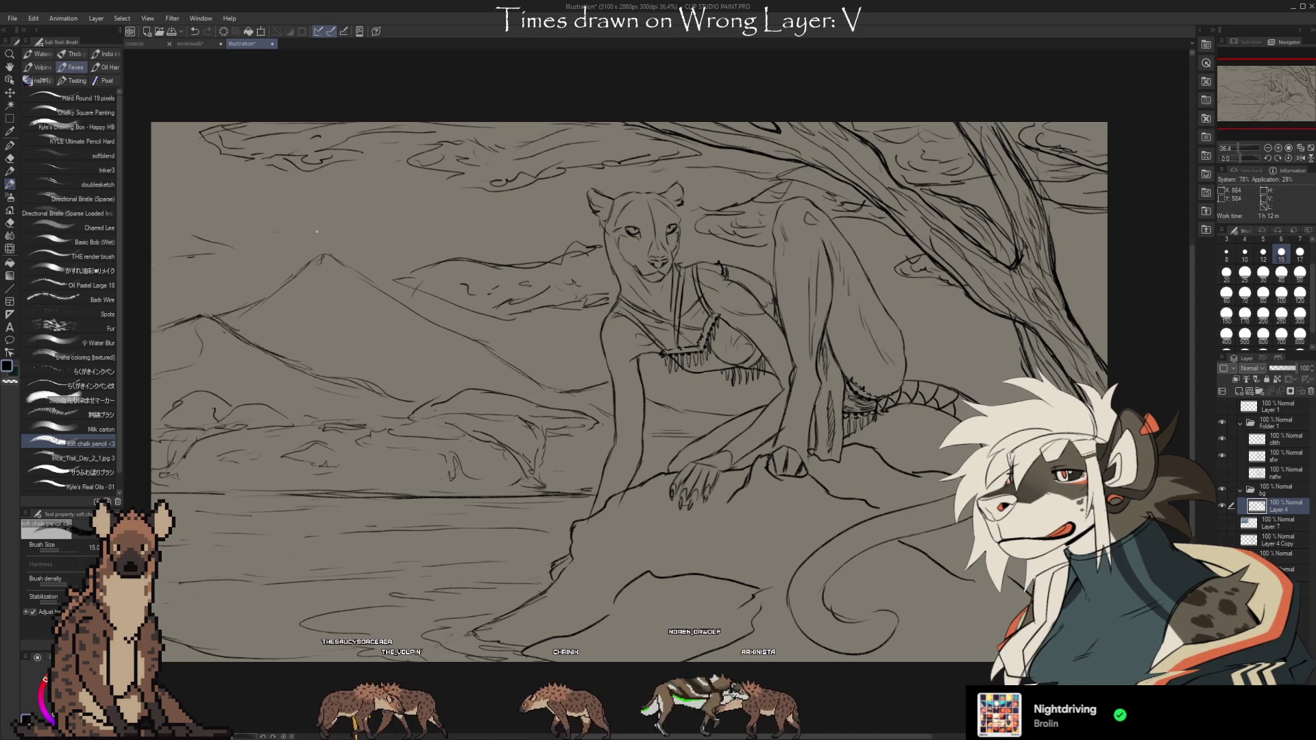
{"action": "left_click_drag", "start_coordinate": [932, 566], "coordinate": [889, 571]}
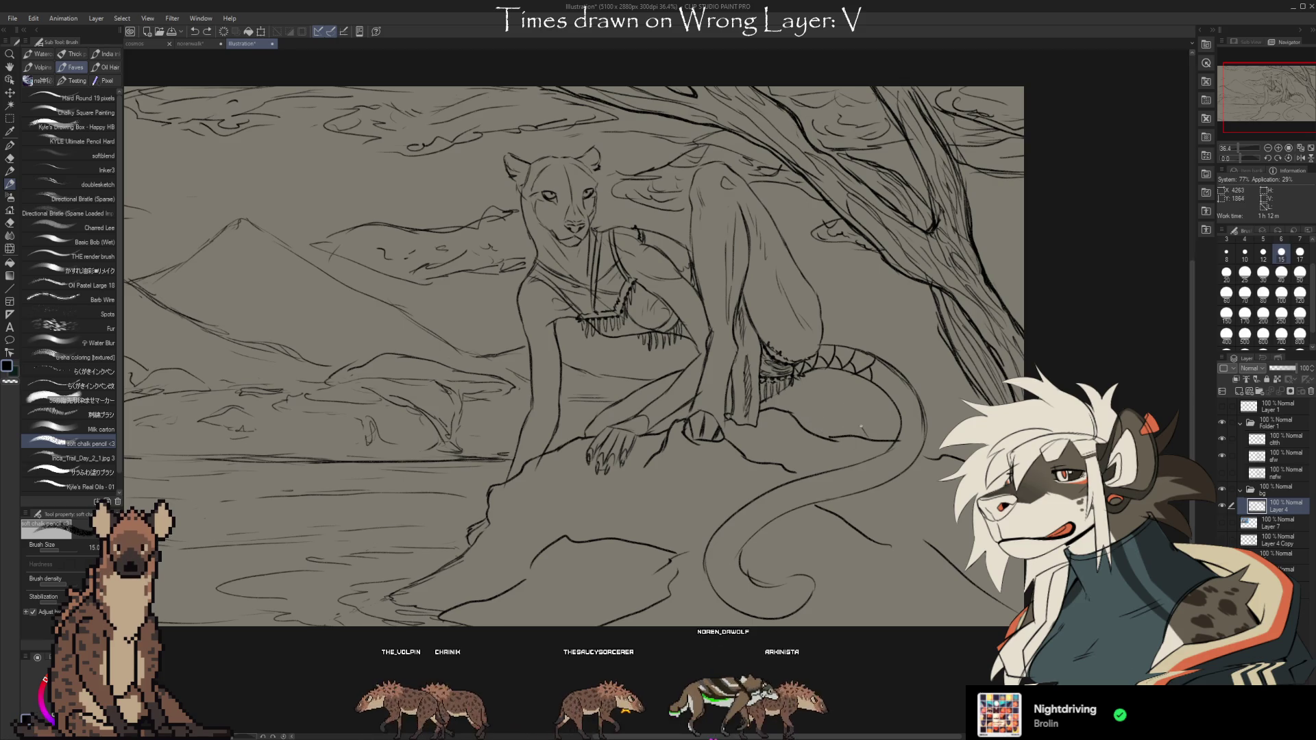
{"action": "left_click_drag", "start_coordinate": [826, 409], "coordinate": [867, 429]}
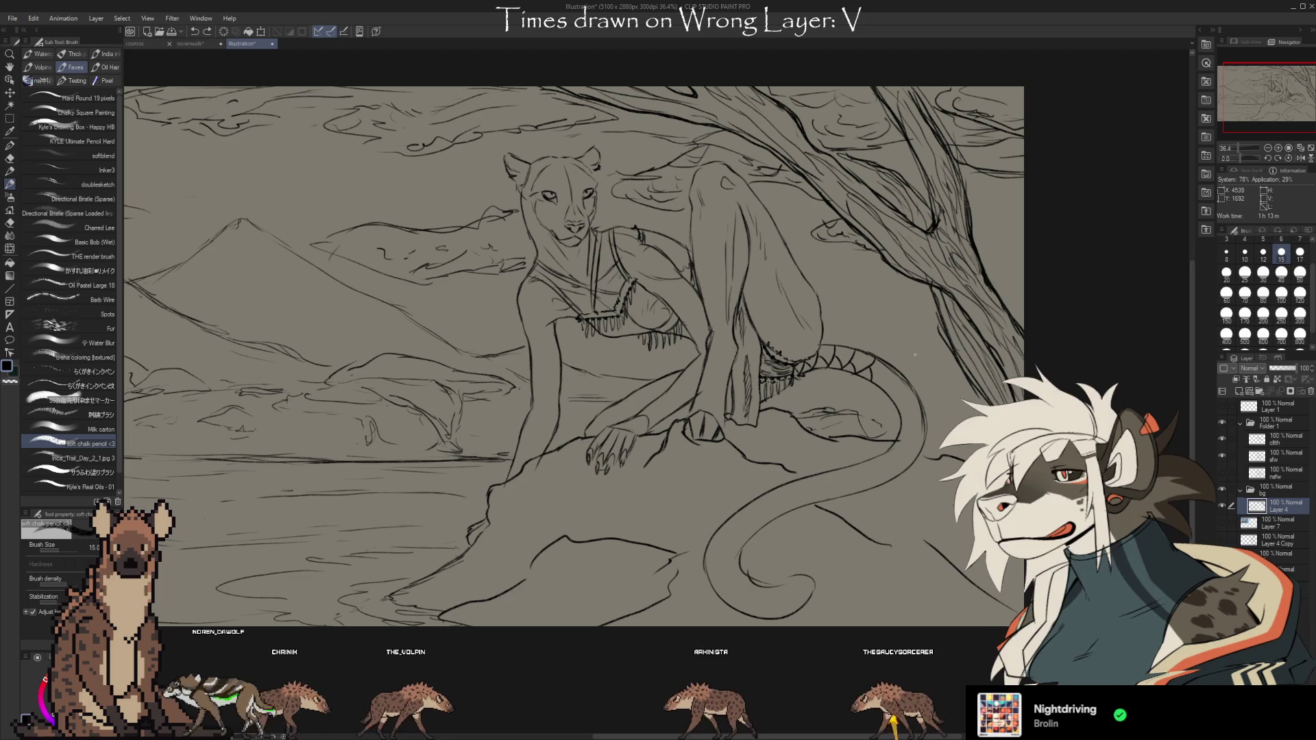
{"action": "left_click_drag", "start_coordinate": [936, 391], "coordinate": [915, 379]}
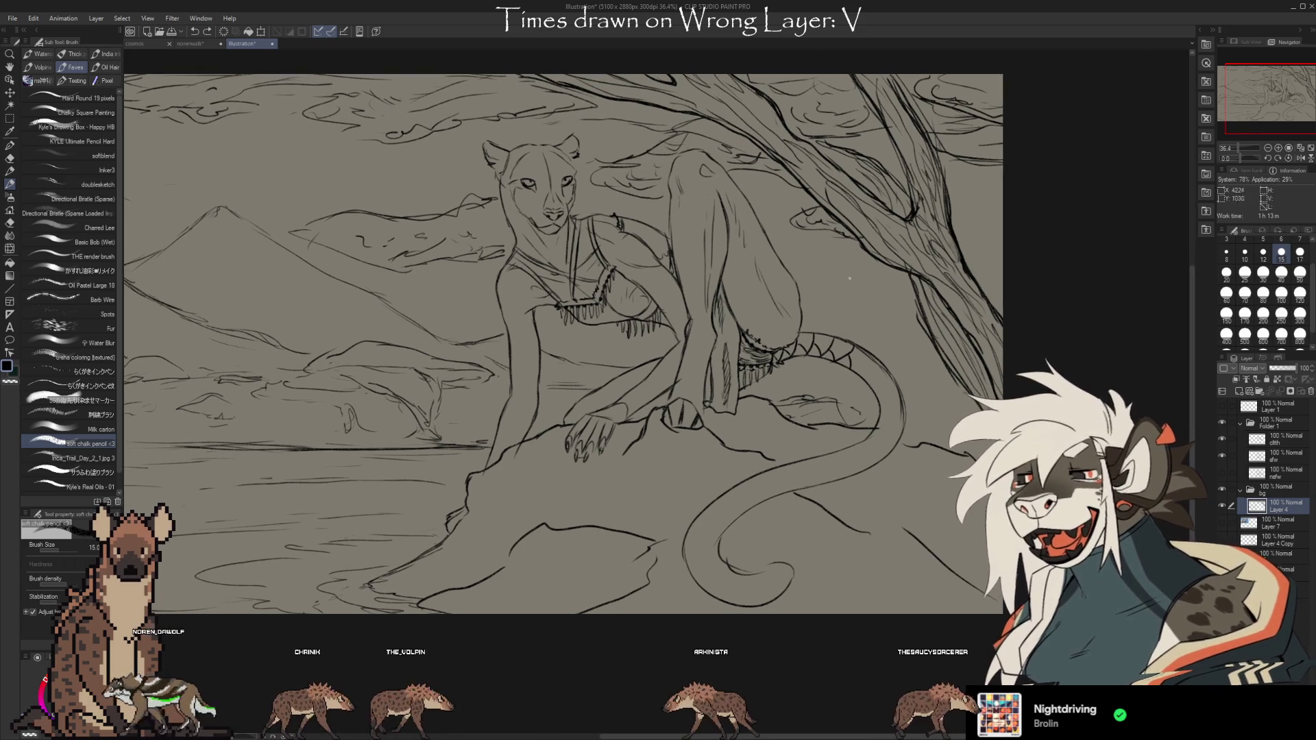
{"action": "key", "text": "e"}
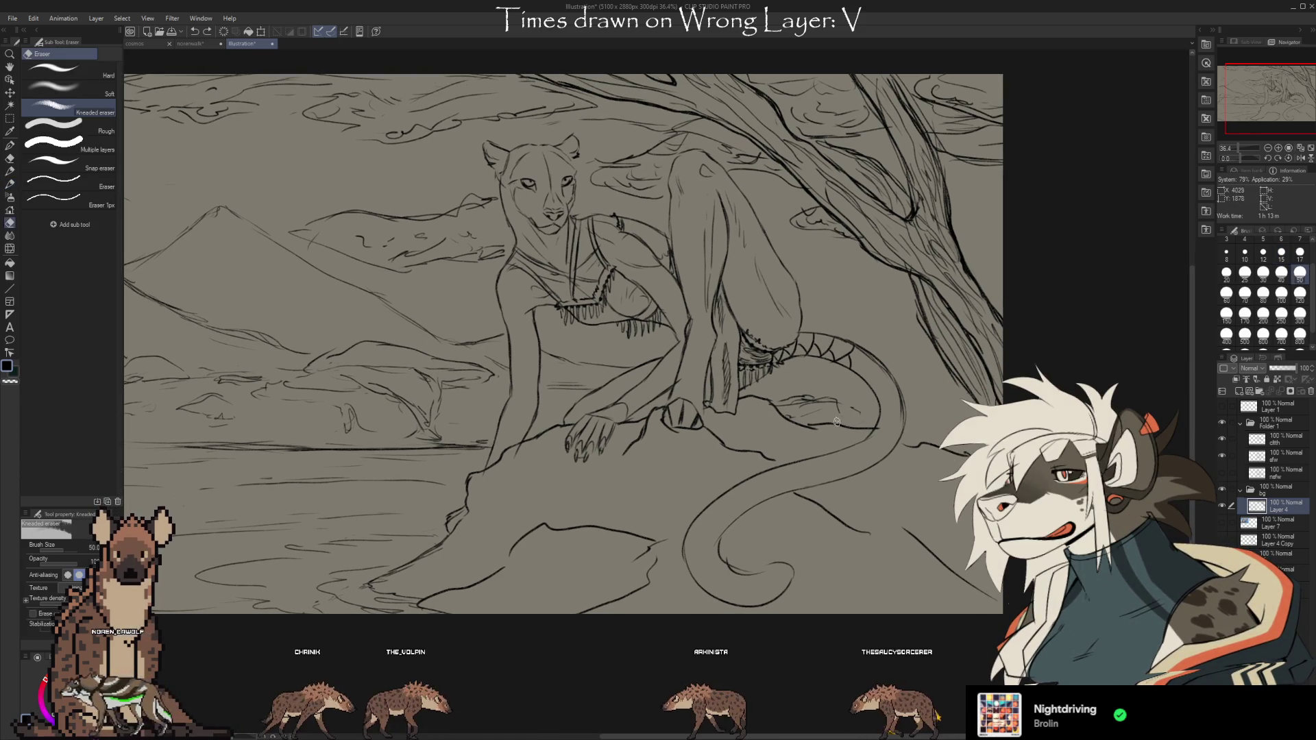
{"action": "left_click_drag", "start_coordinate": [854, 426], "coordinate": [880, 431]}
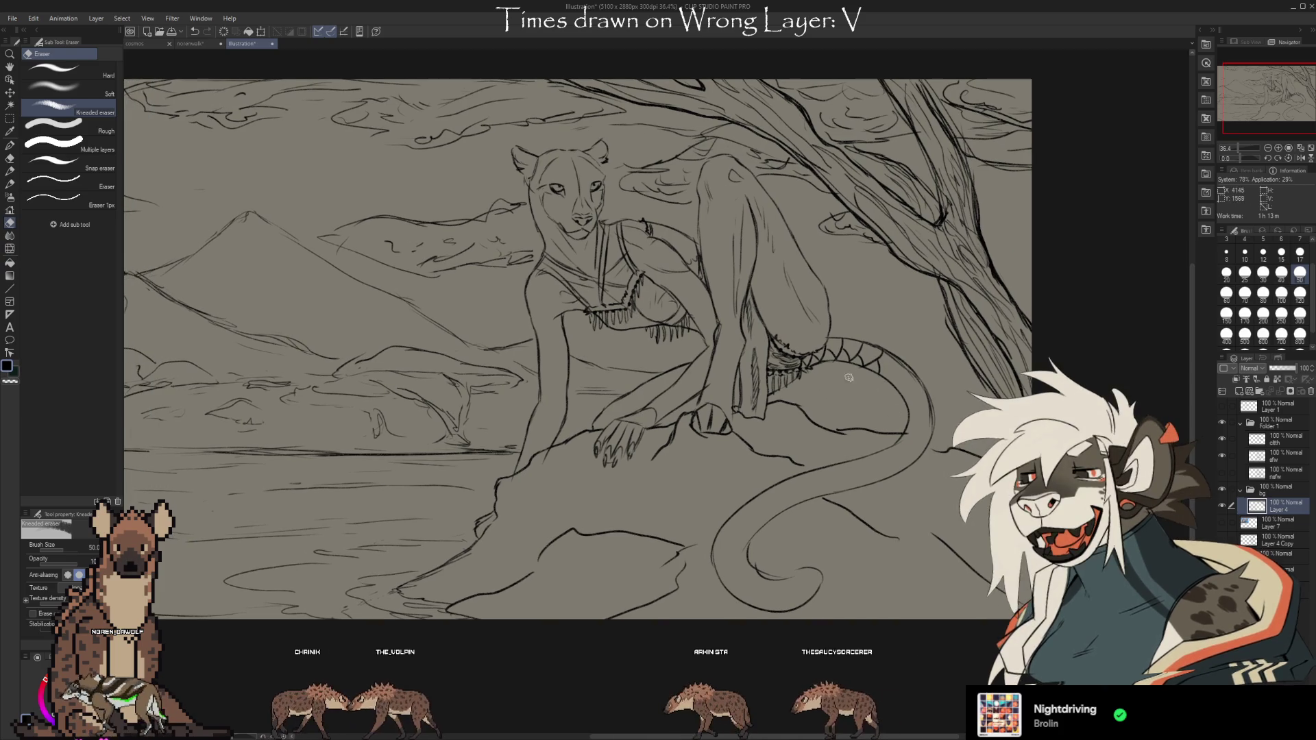
{"action": "key", "text": "b"}
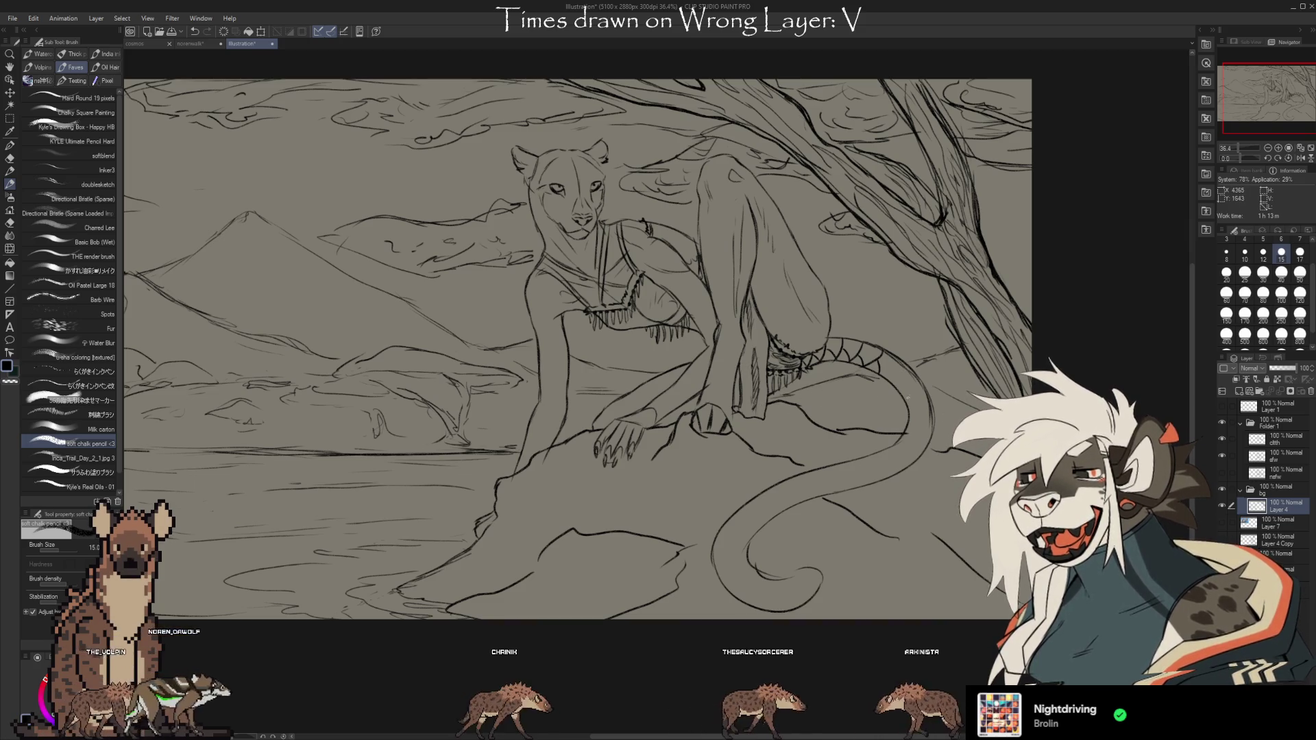
{"action": "left_click_drag", "start_coordinate": [849, 488], "coordinate": [952, 505]}
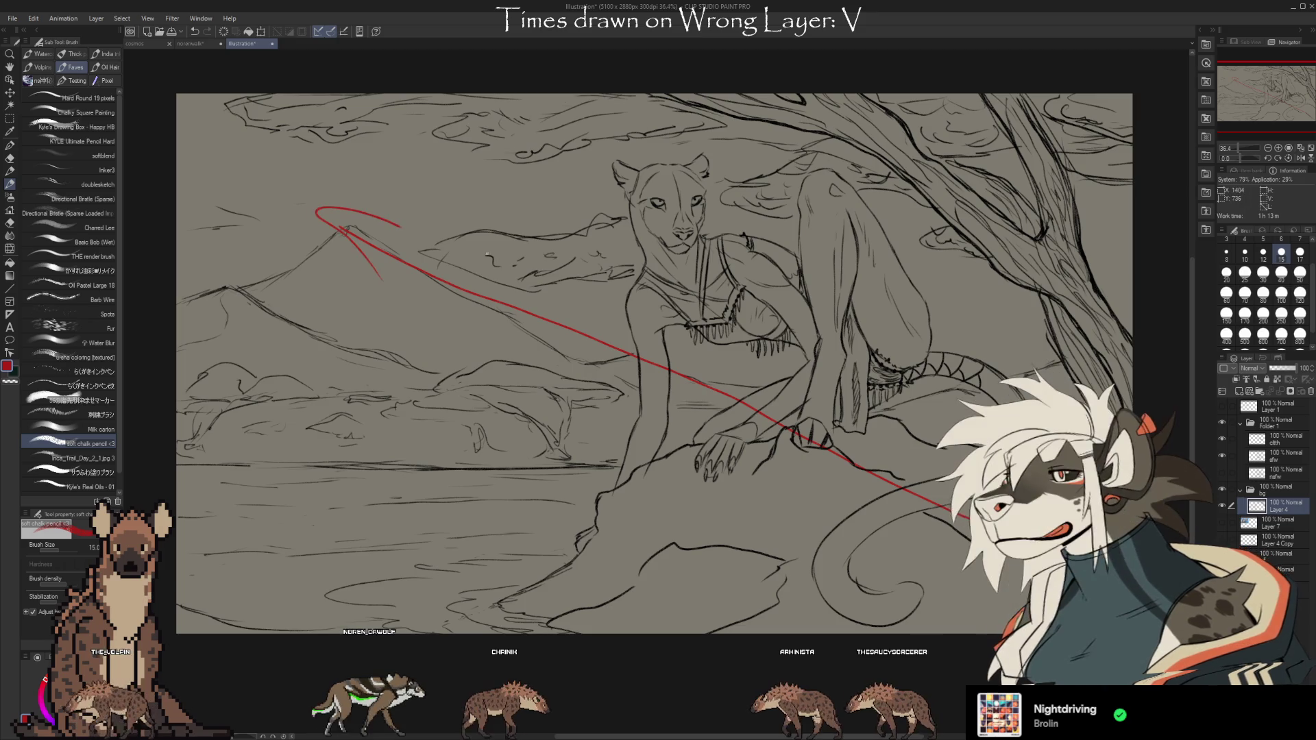
{"action": "left_click_drag", "start_coordinate": [1118, 459], "coordinate": [903, 162]}
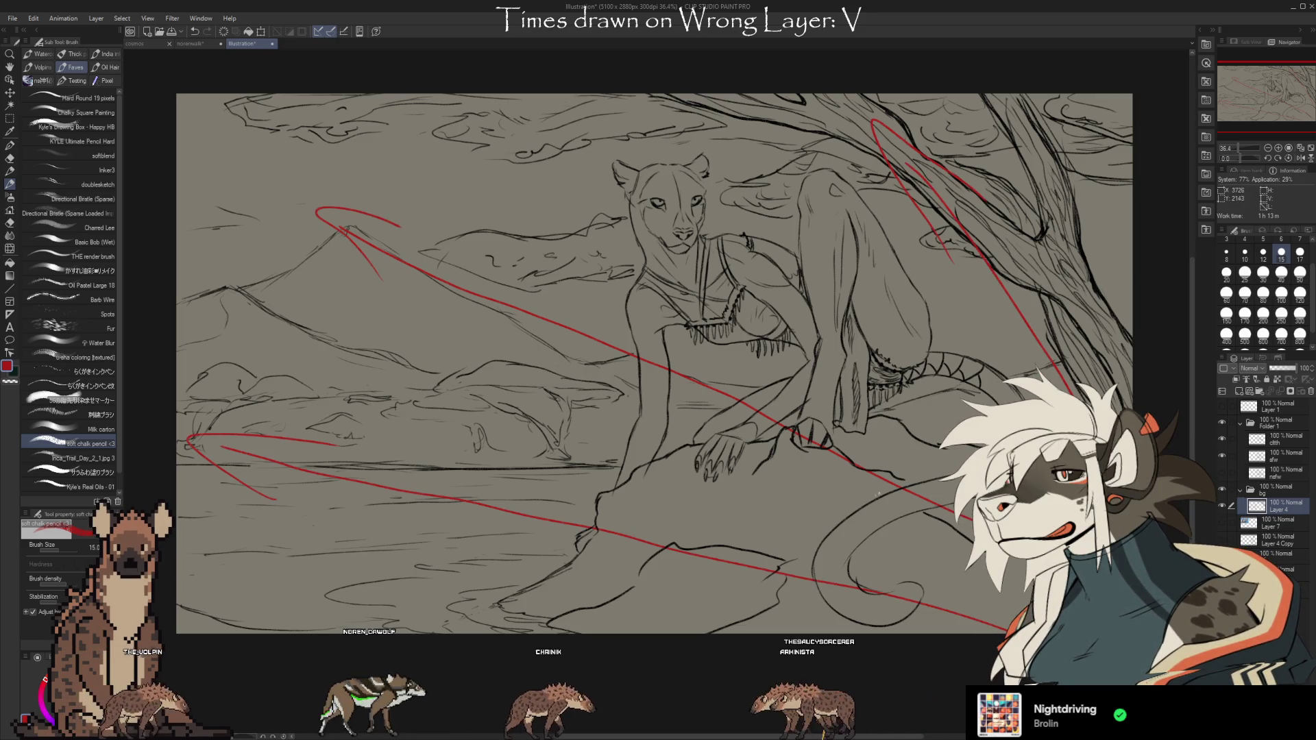
{"action": "left_click_drag", "start_coordinate": [401, 201], "coordinate": [914, 177]}
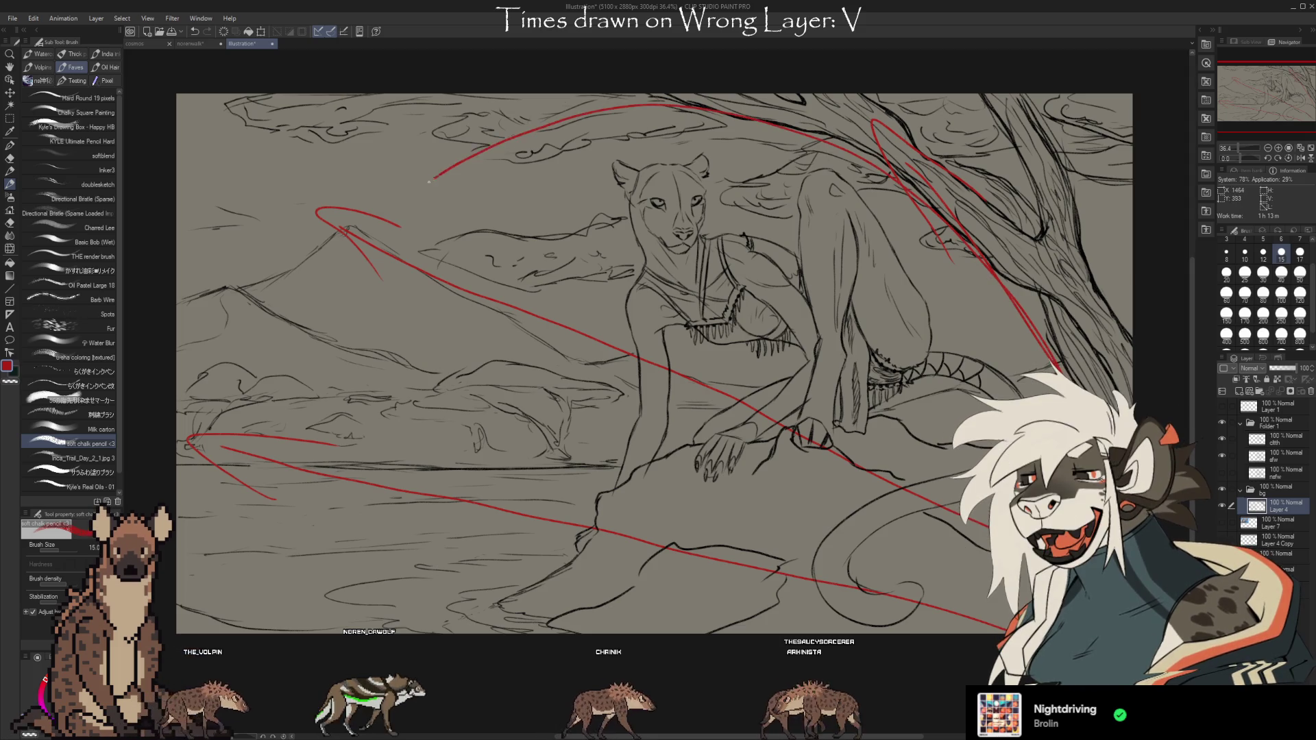
{"action": "left_click_drag", "start_coordinate": [385, 200], "coordinate": [974, 524]}
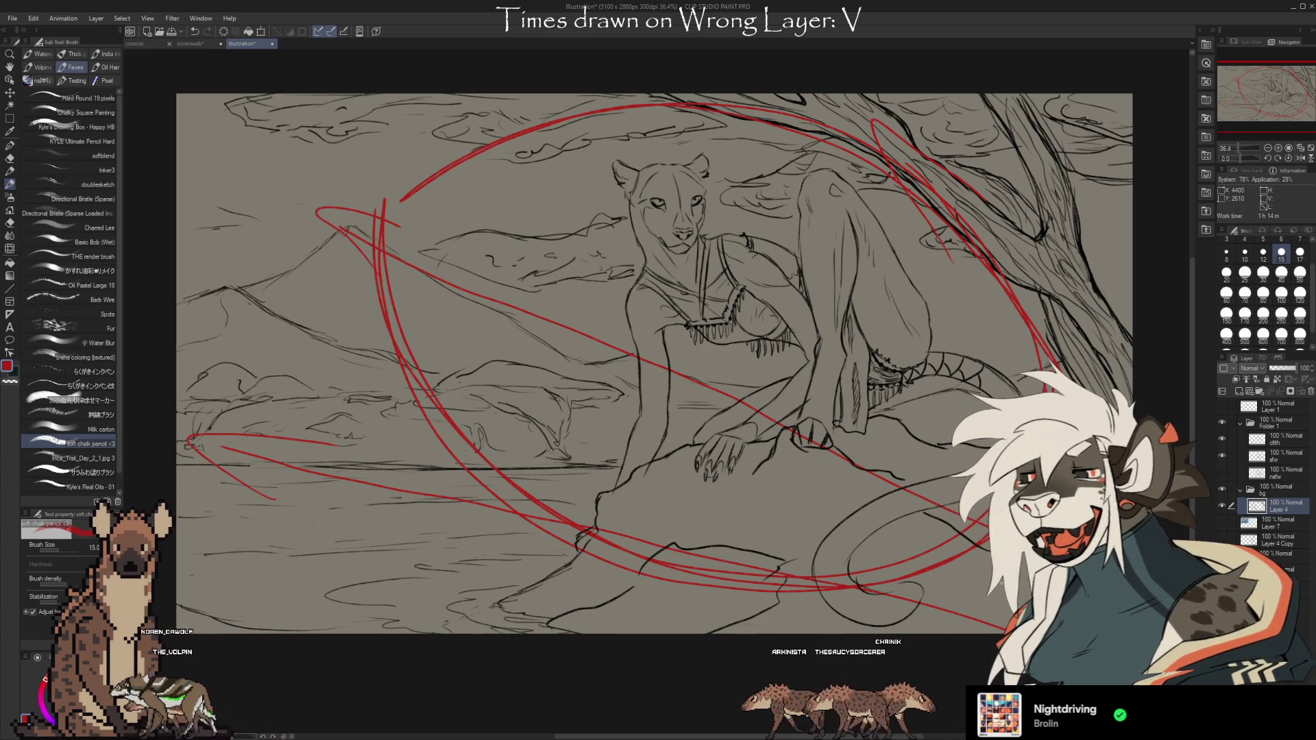
{"action": "key", "text": "ctrl+z"}
{"action": "key", "text": "ctrl+z"}
{"action": "key", "text": "ctrl+z"}
{"action": "key", "text": "ctrl+z"}
{"action": "key", "text": "ctrl+z"}
{"action": "key", "text": "ctrl+z"}
{"action": "key", "text": "ctrl+z"}
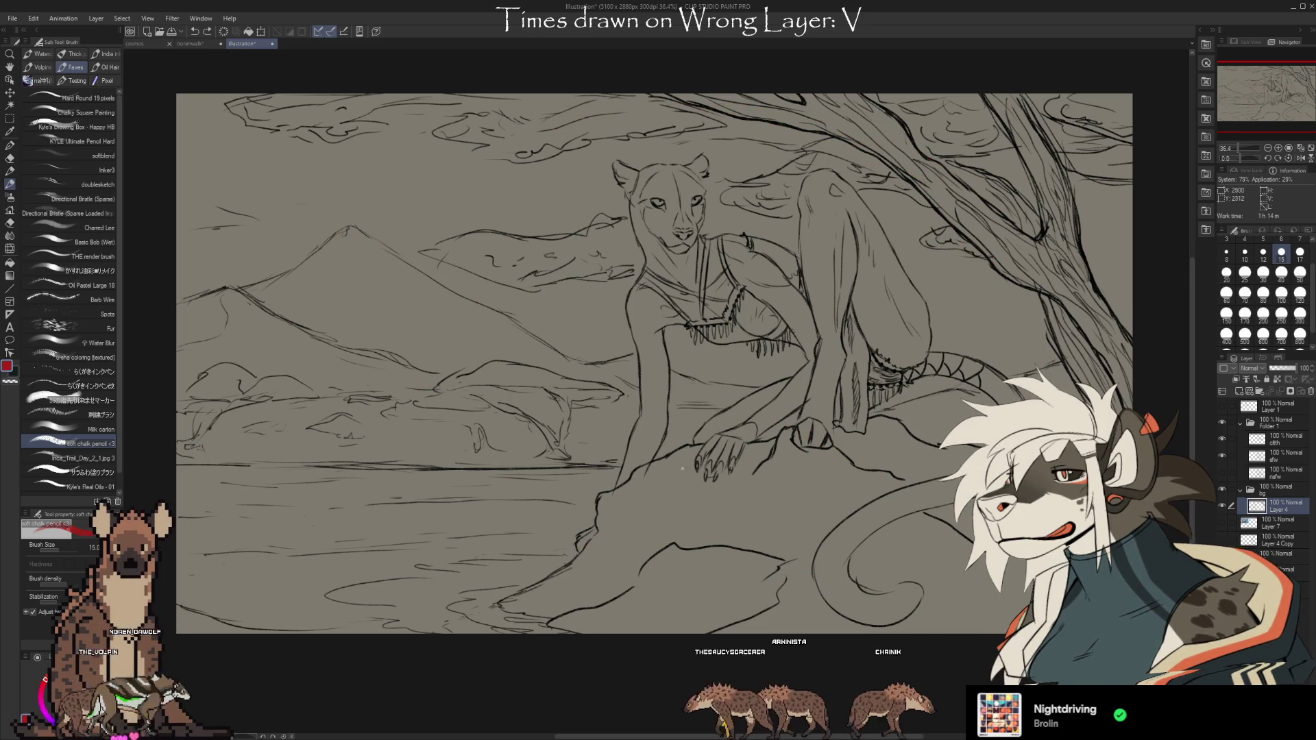
{"action": "left_click_drag", "start_coordinate": [775, 588], "coordinate": [821, 582]}
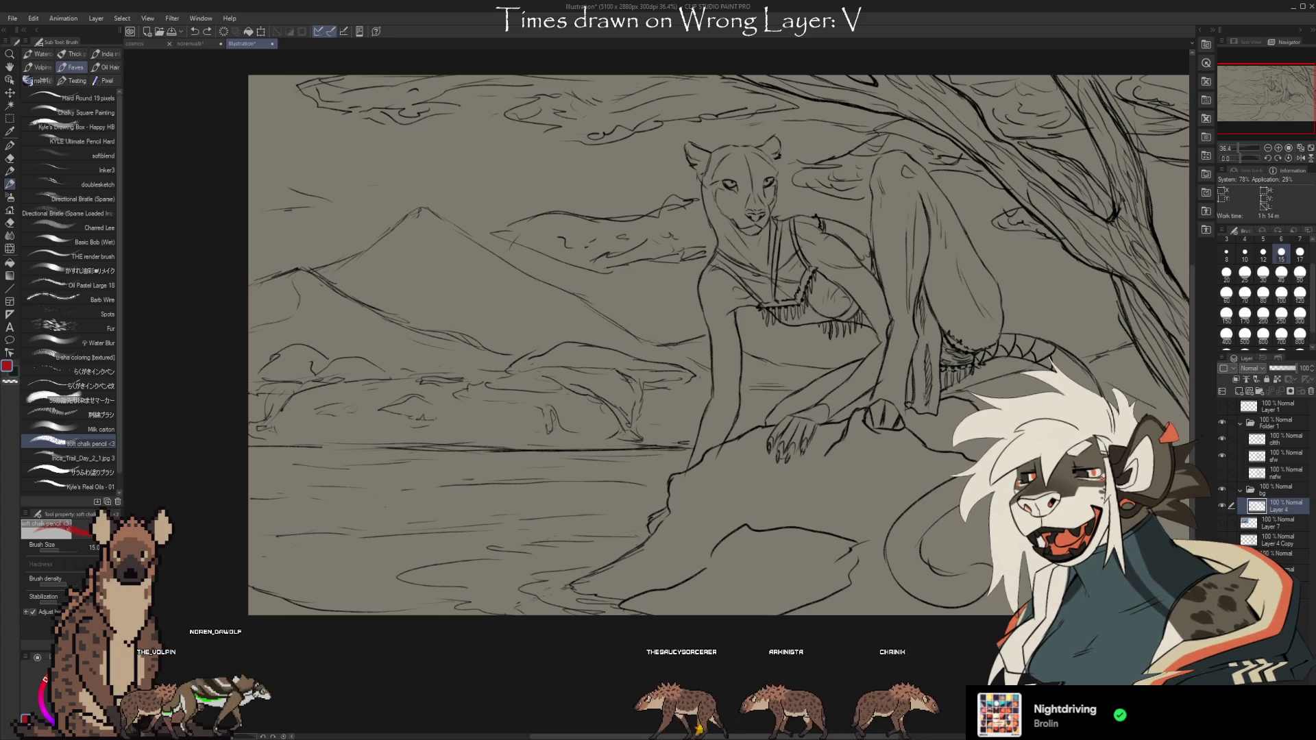
{"action": "key", "text": "b"}
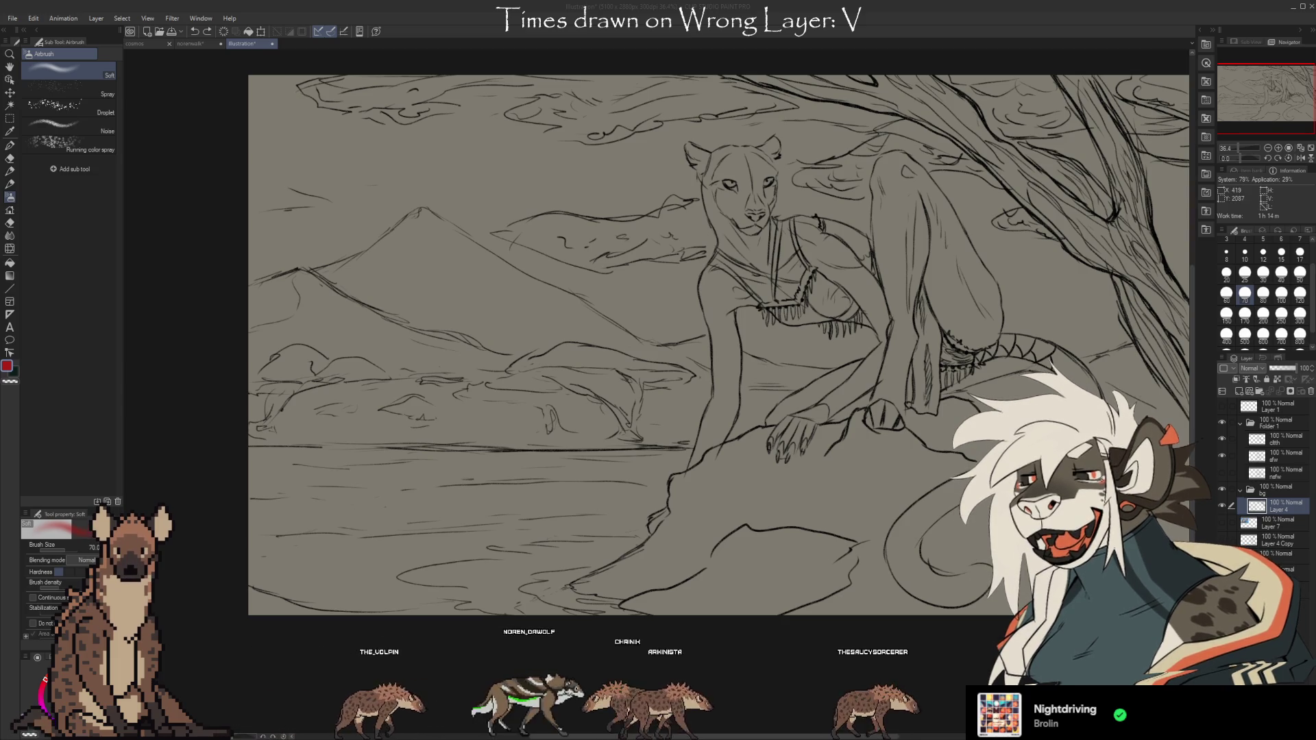
{"action": "key", "text": "b"}
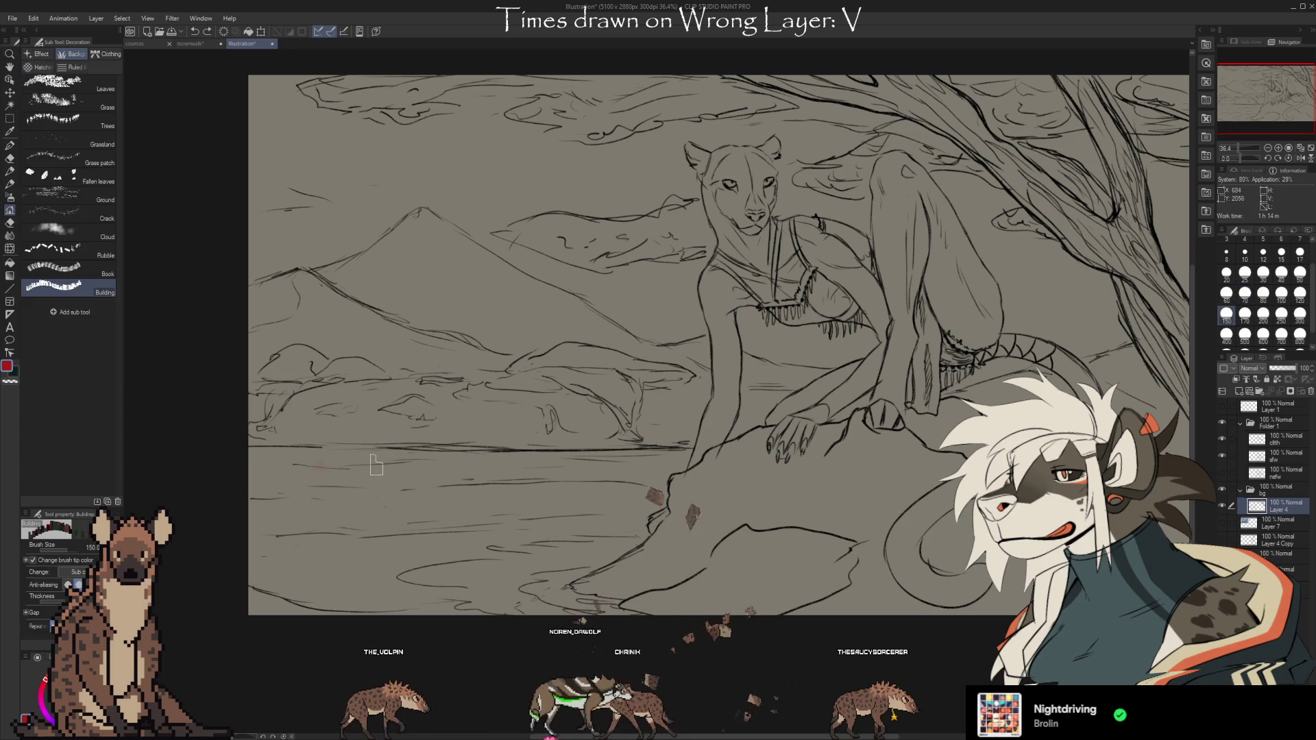
{"action": "left_click_drag", "start_coordinate": [282, 442], "coordinate": [719, 449]}
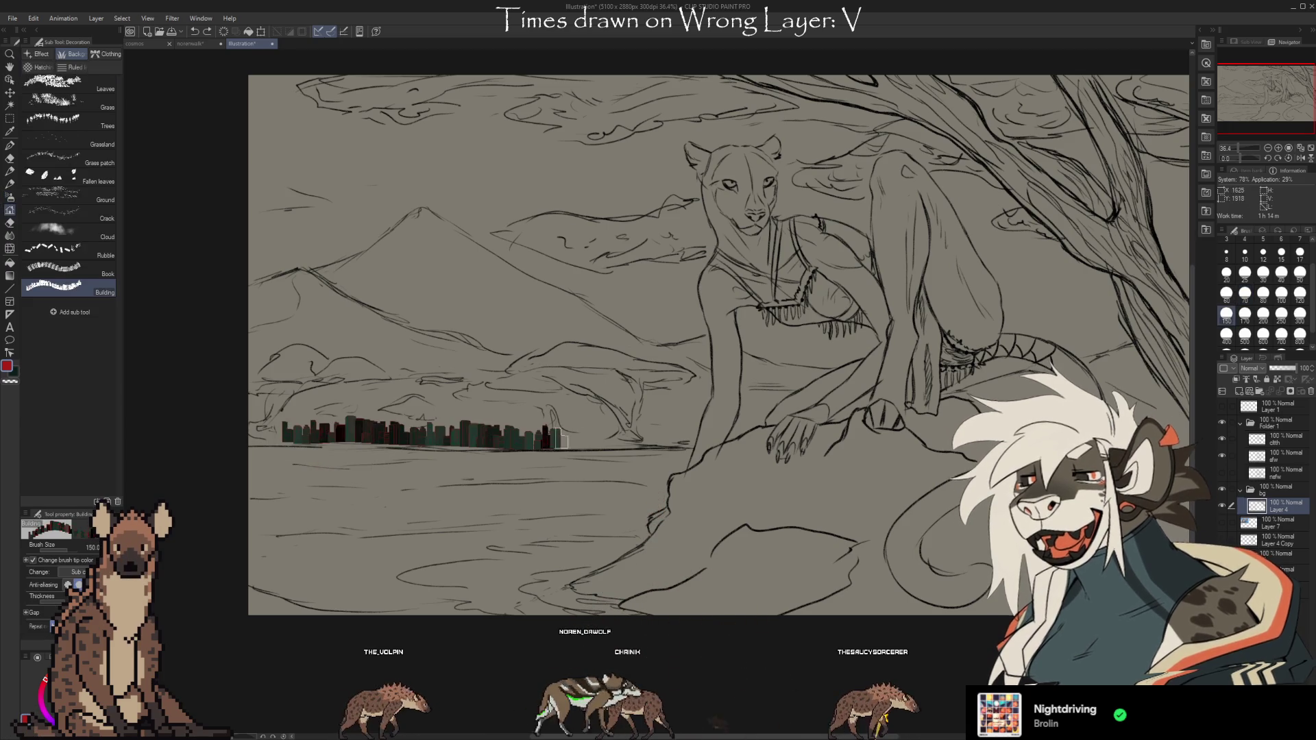
{"action": "key", "text": "ctrl+z"}
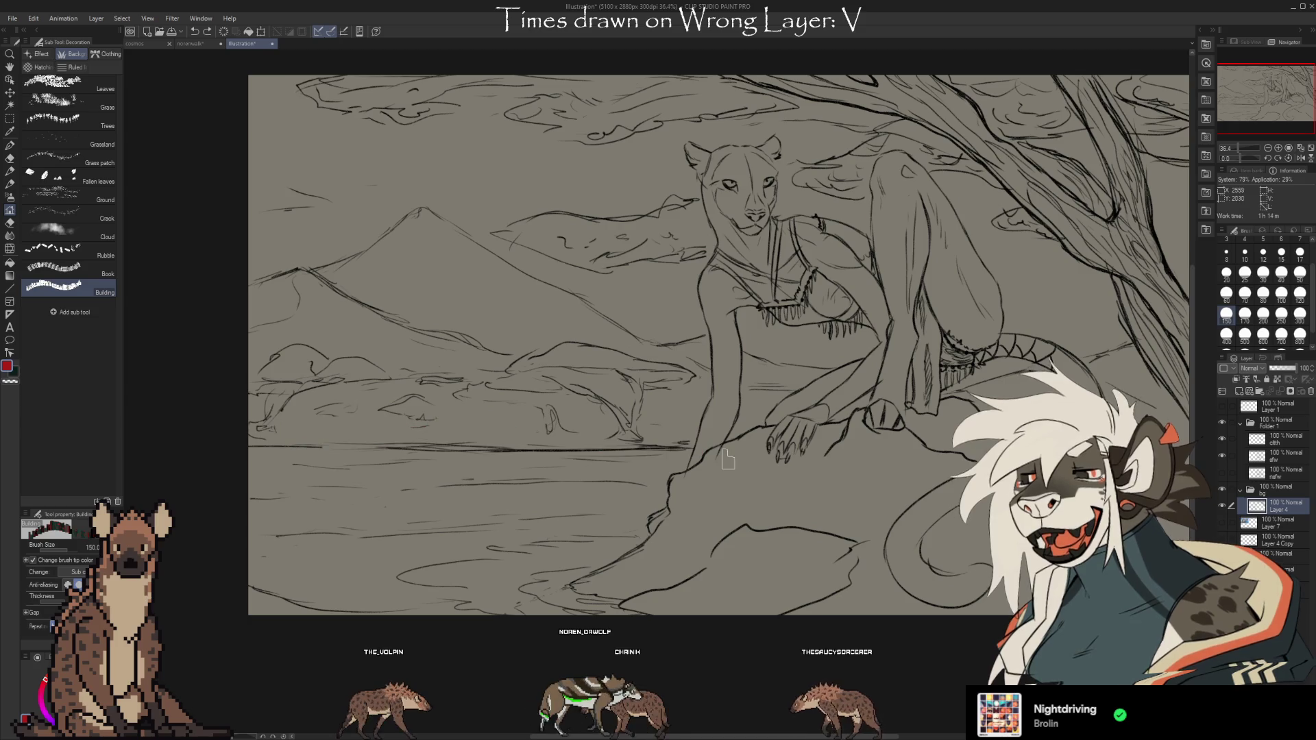
{"action": "key", "text": "b"}
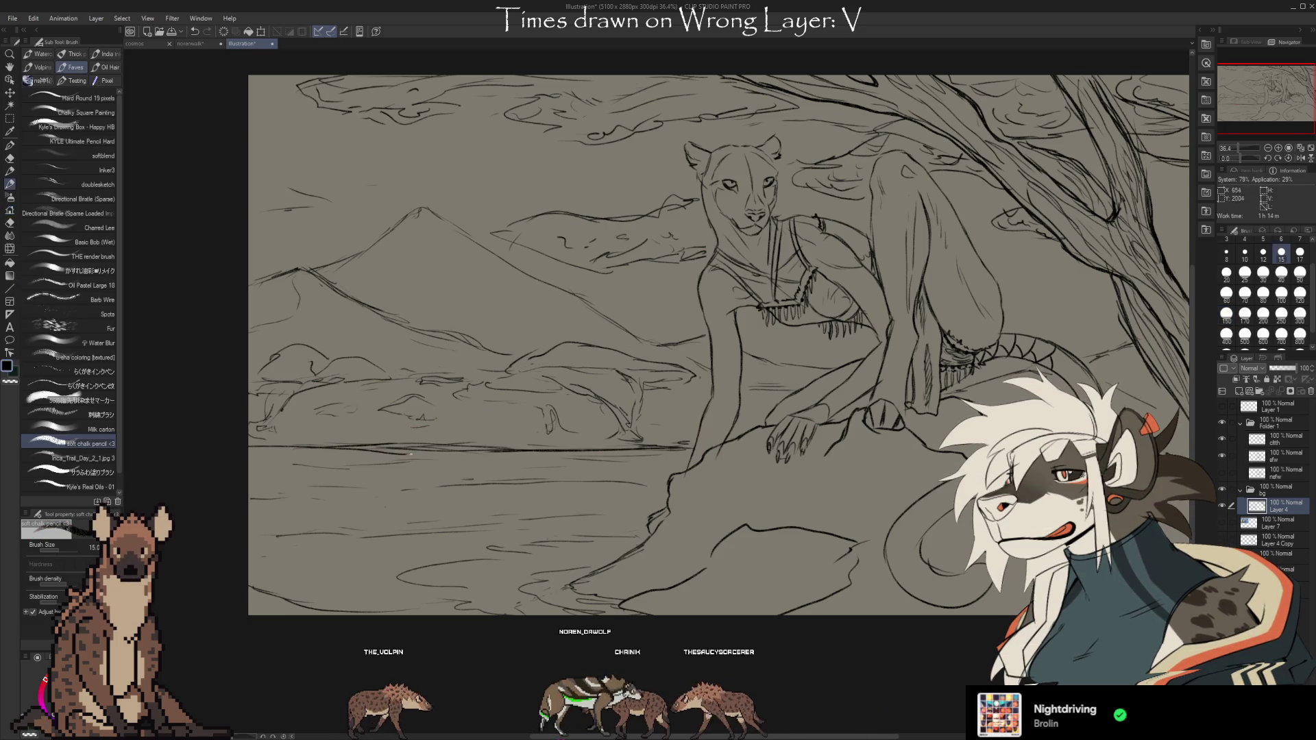
{"action": "key", "text": "e"}
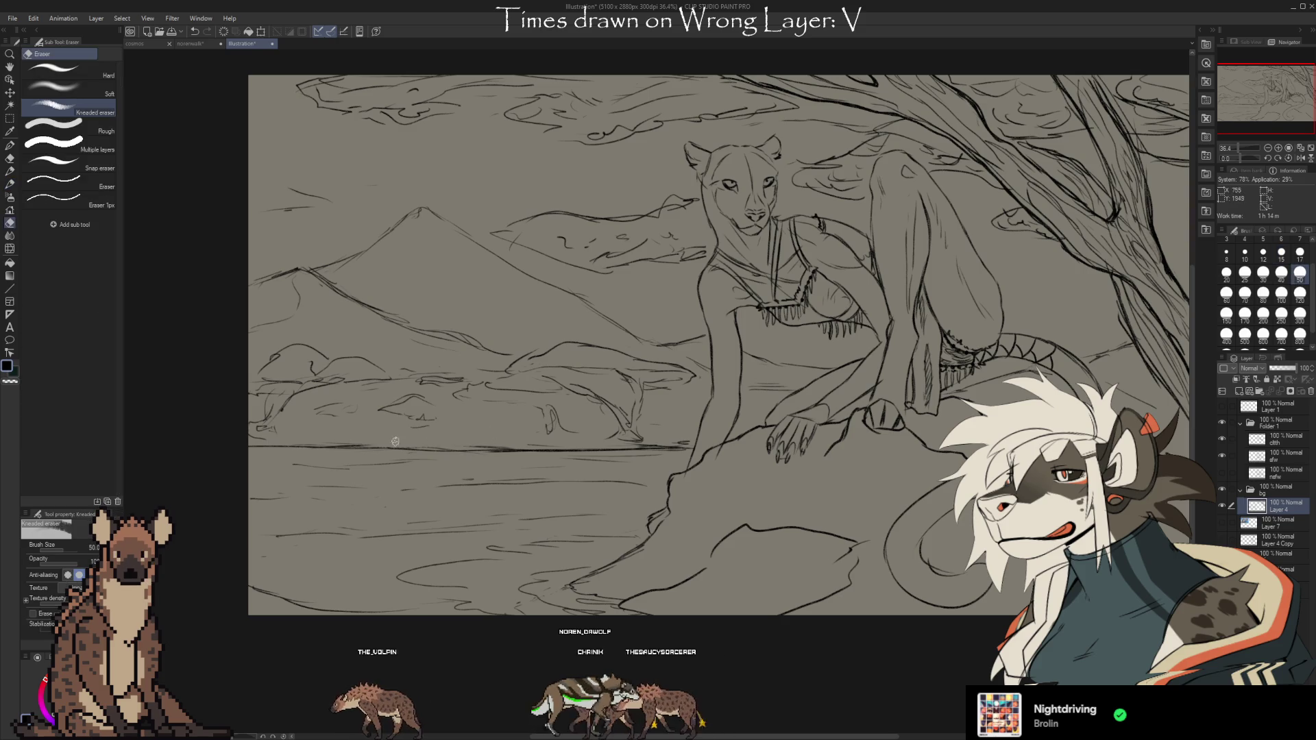
{"action": "key", "text": "b"}
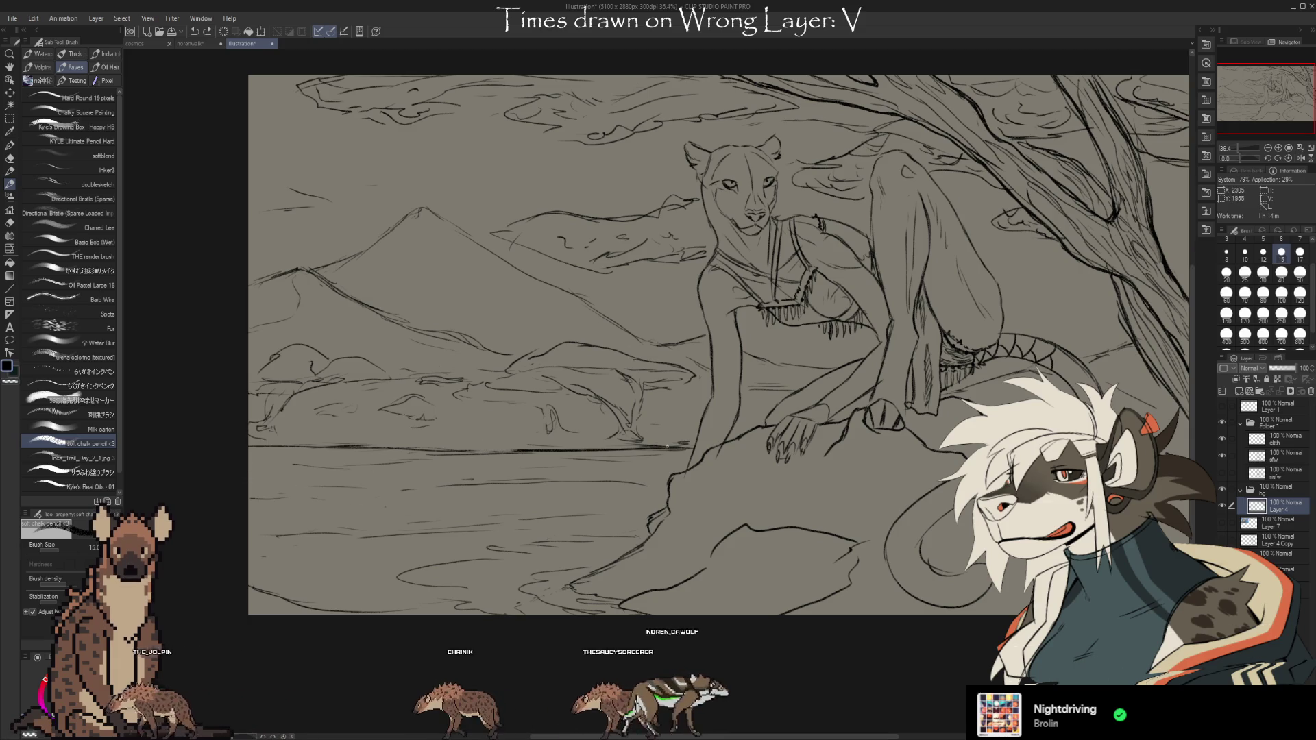
{"action": "key", "text": "e"}
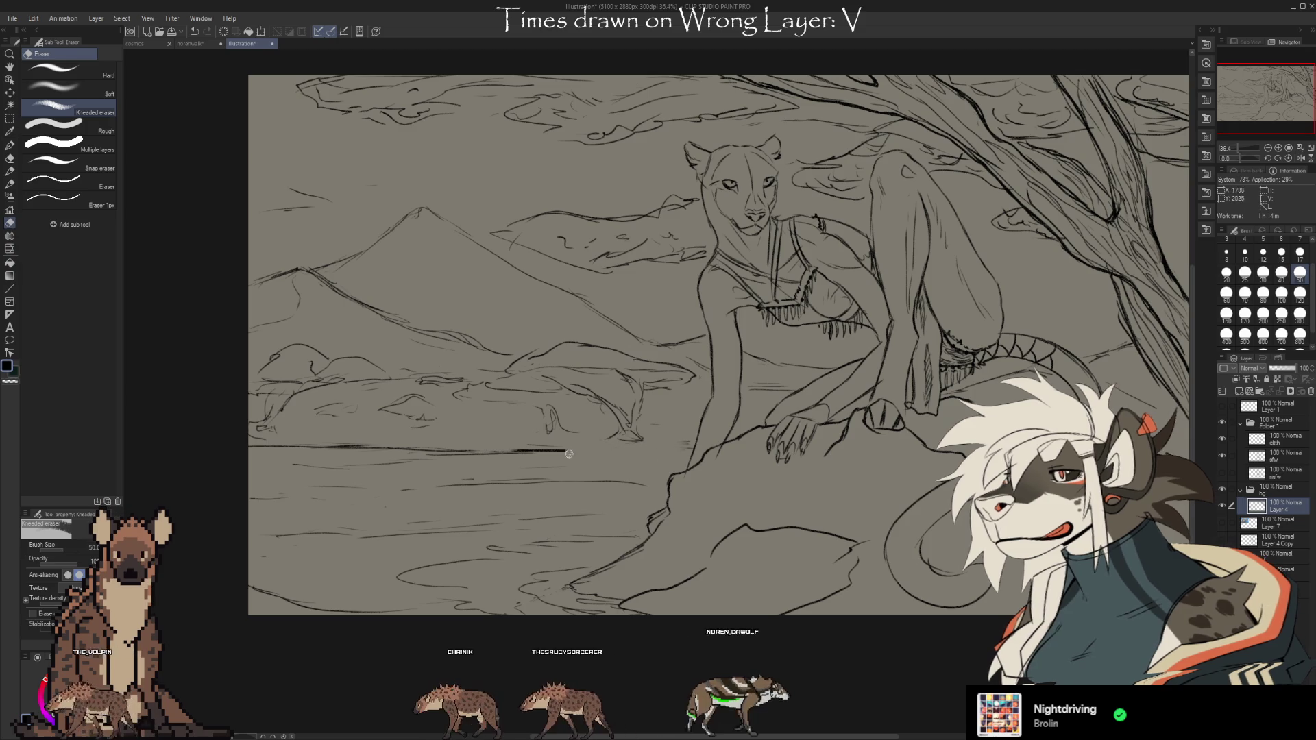
{"action": "key", "text": "b"}
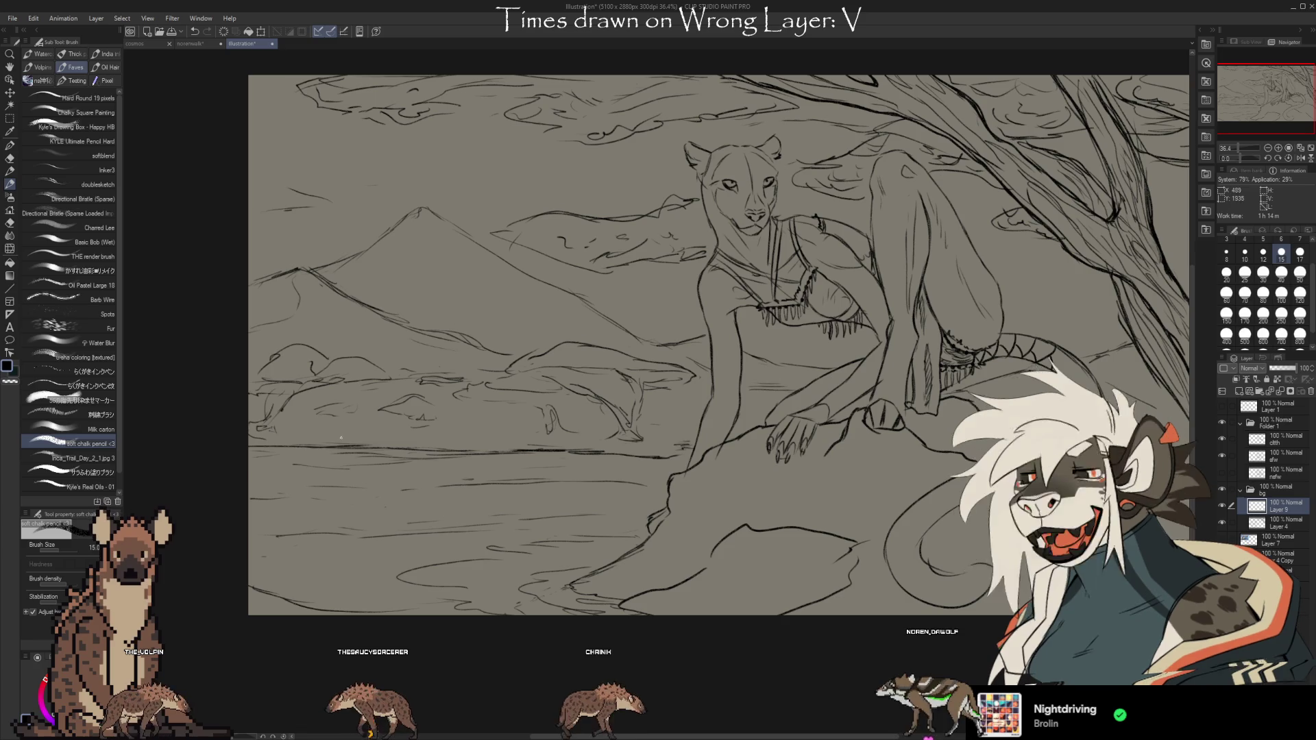
Draw four small peaked herd shapes along the left horizon, undoing one stray curve
{"action": "left_click_drag", "start_coordinate": [317, 437], "coordinate": [341, 436]}
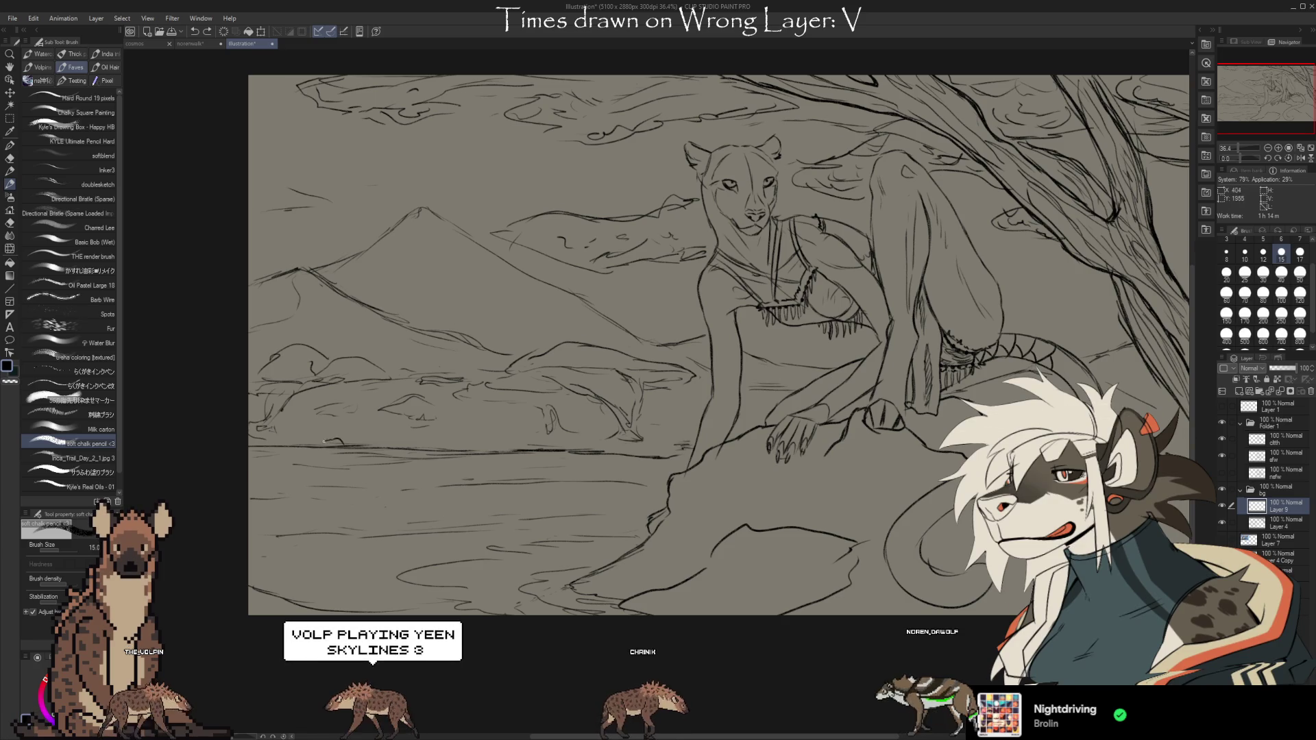
{"action": "key", "text": "ctrl+z"}
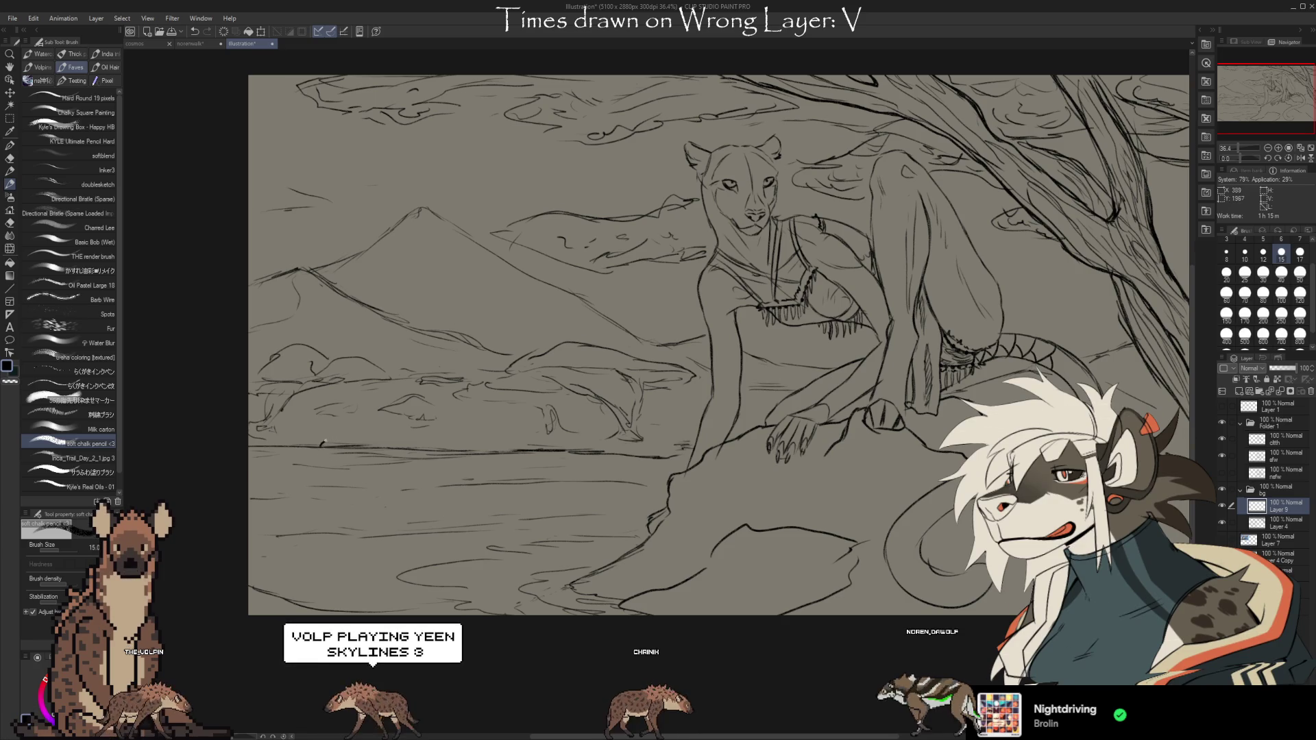
{"action": "left_click_drag", "start_coordinate": [320, 444], "coordinate": [356, 446]}
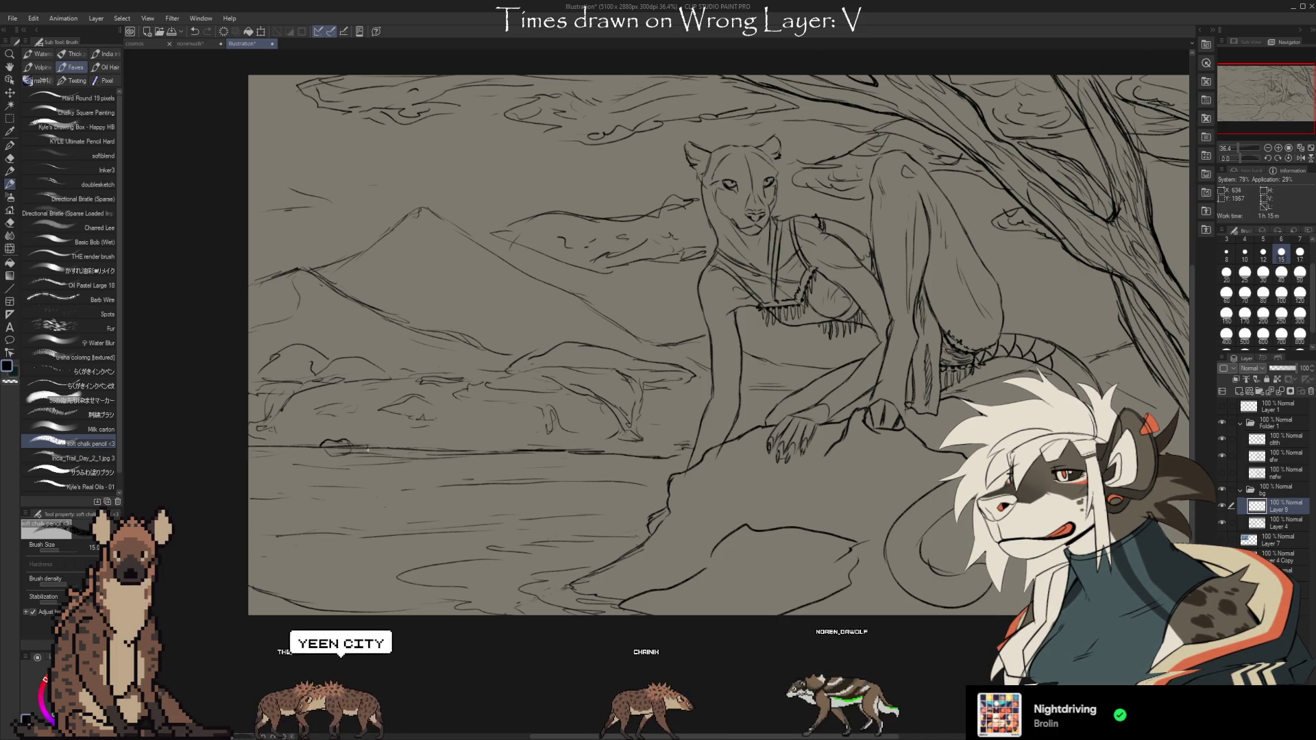
{"action": "left_click_drag", "start_coordinate": [406, 445], "coordinate": [438, 446]}
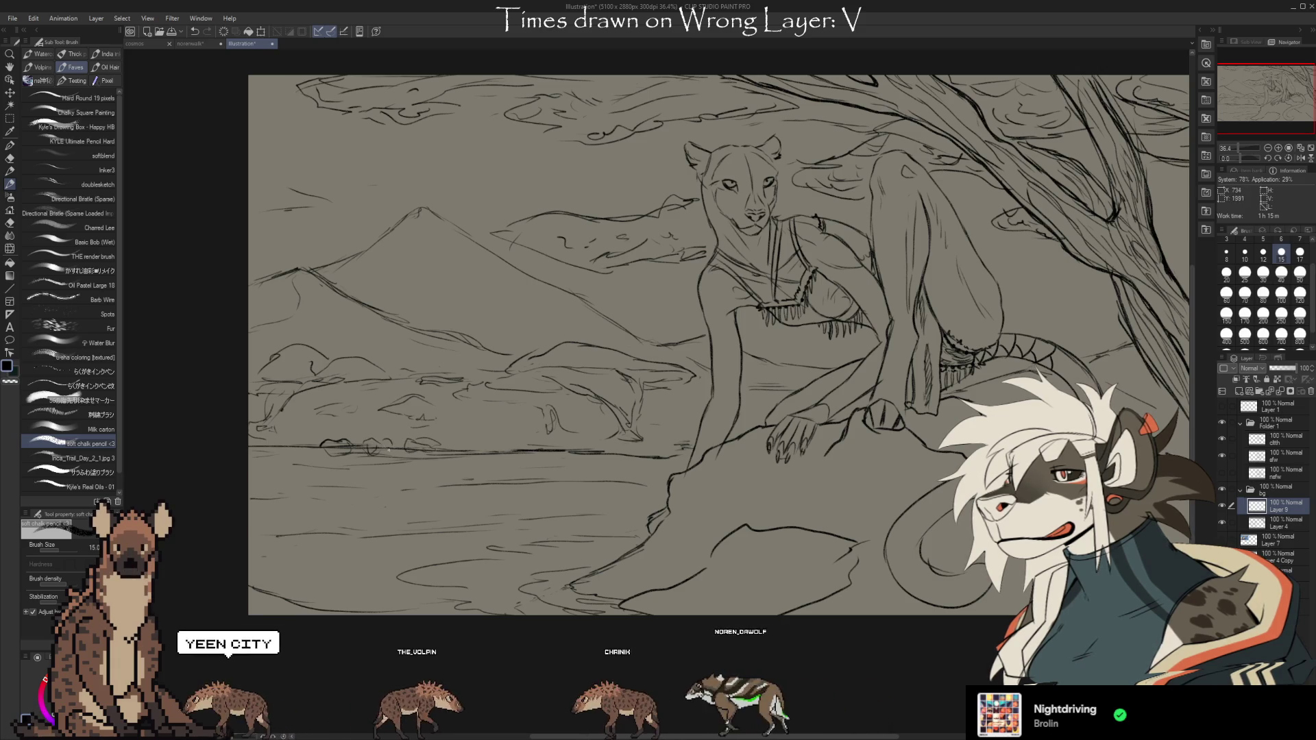
{"action": "left_click_drag", "start_coordinate": [455, 446], "coordinate": [477, 453]}
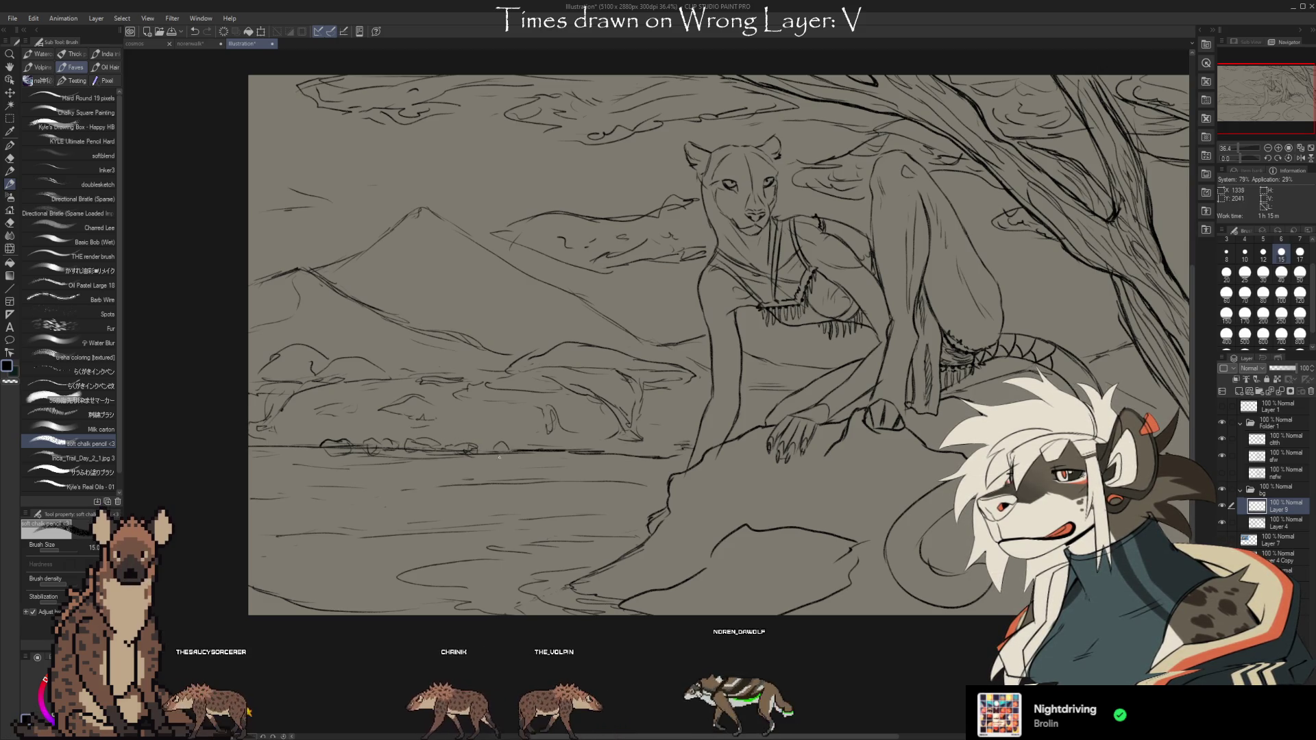
{"action": "left_click_drag", "start_coordinate": [488, 454], "coordinate": [514, 447]}
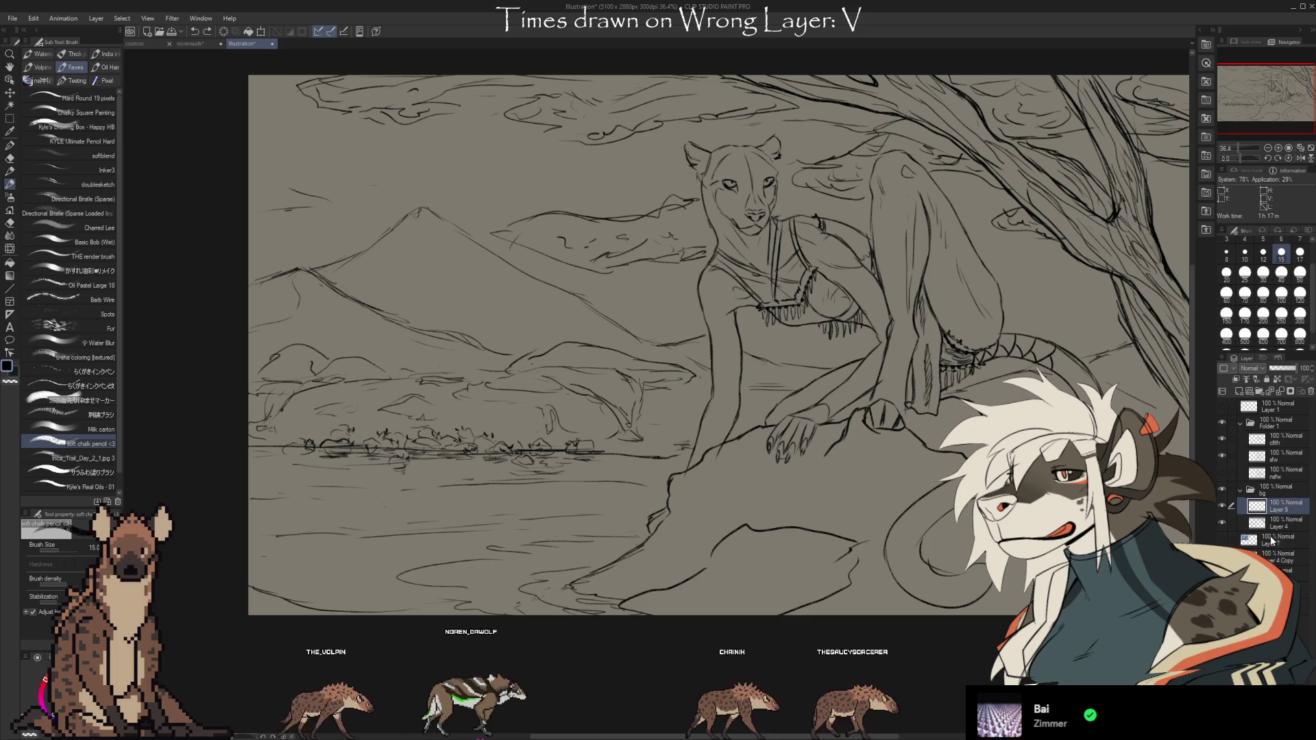
{"action": "left_click", "coordinate": [576, 456], "text": "ctrl+shift"}
{"action": "key", "text": "e"}
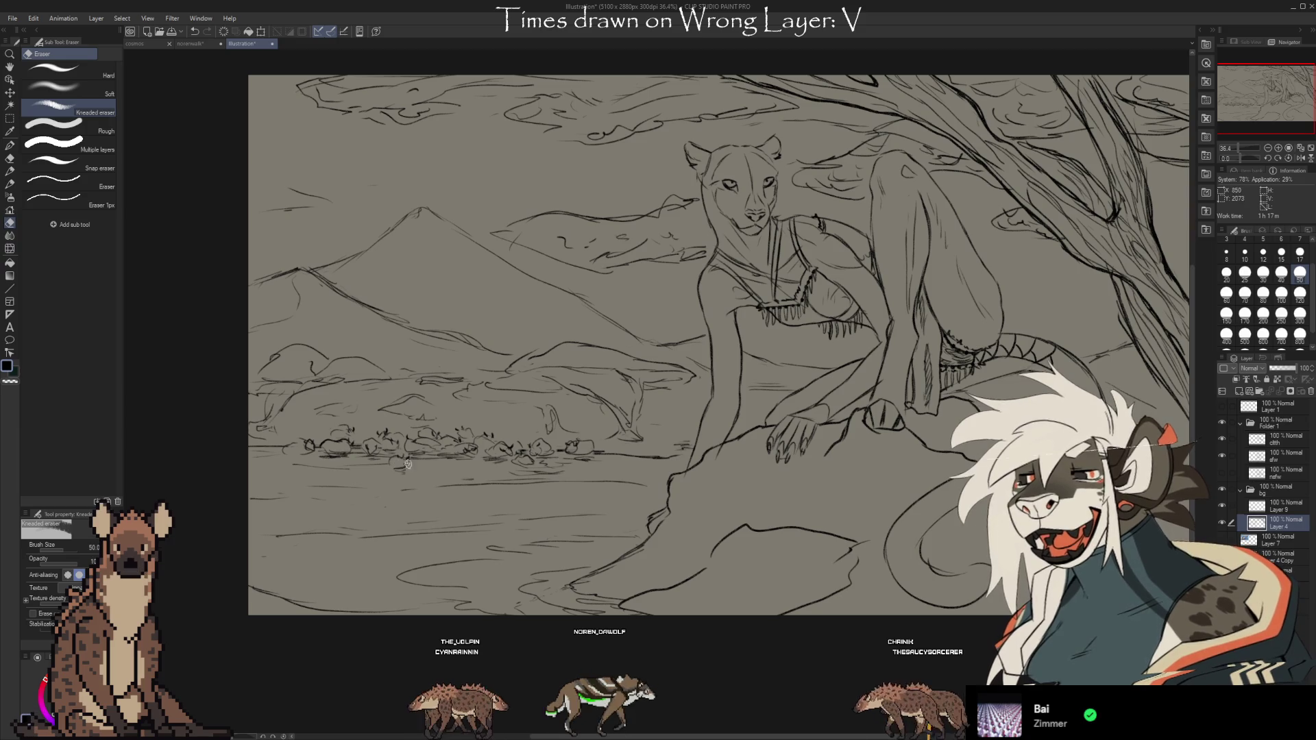
{"action": "key", "text": "b"}
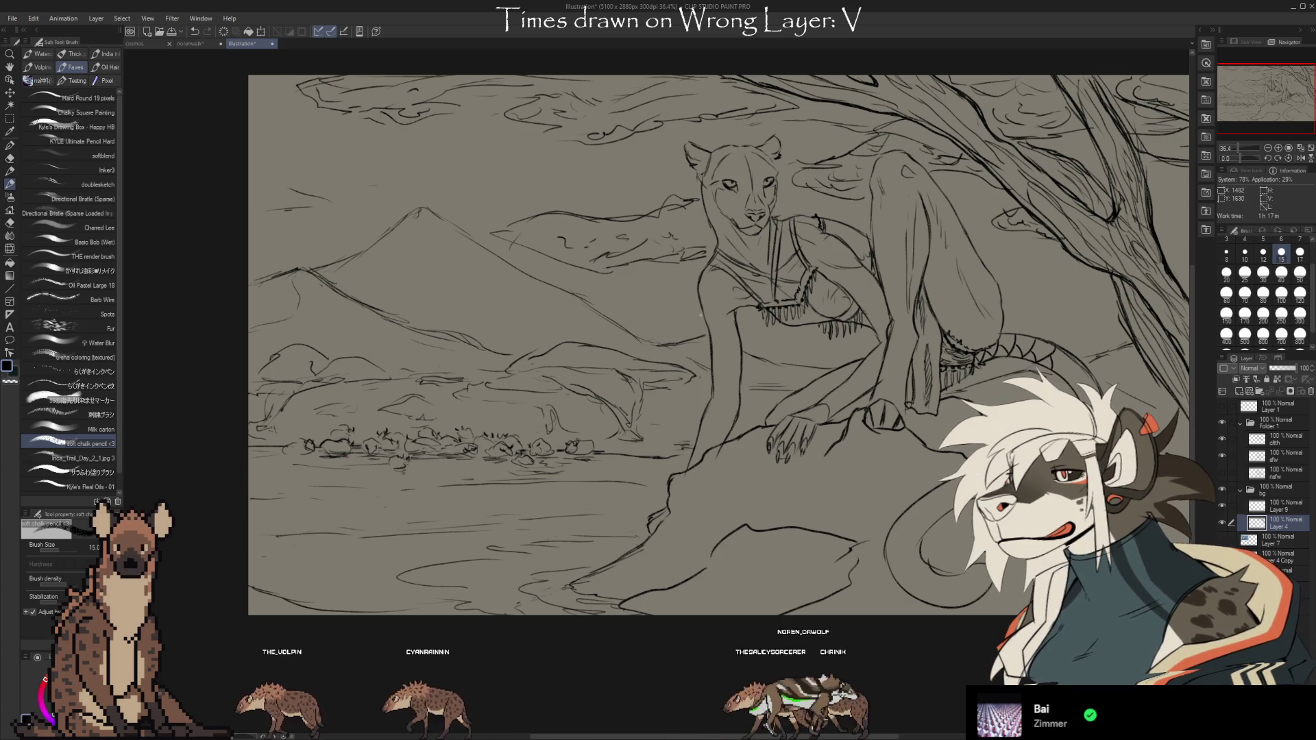
{"action": "left_click_drag", "start_coordinate": [989, 552], "coordinate": [916, 552]}
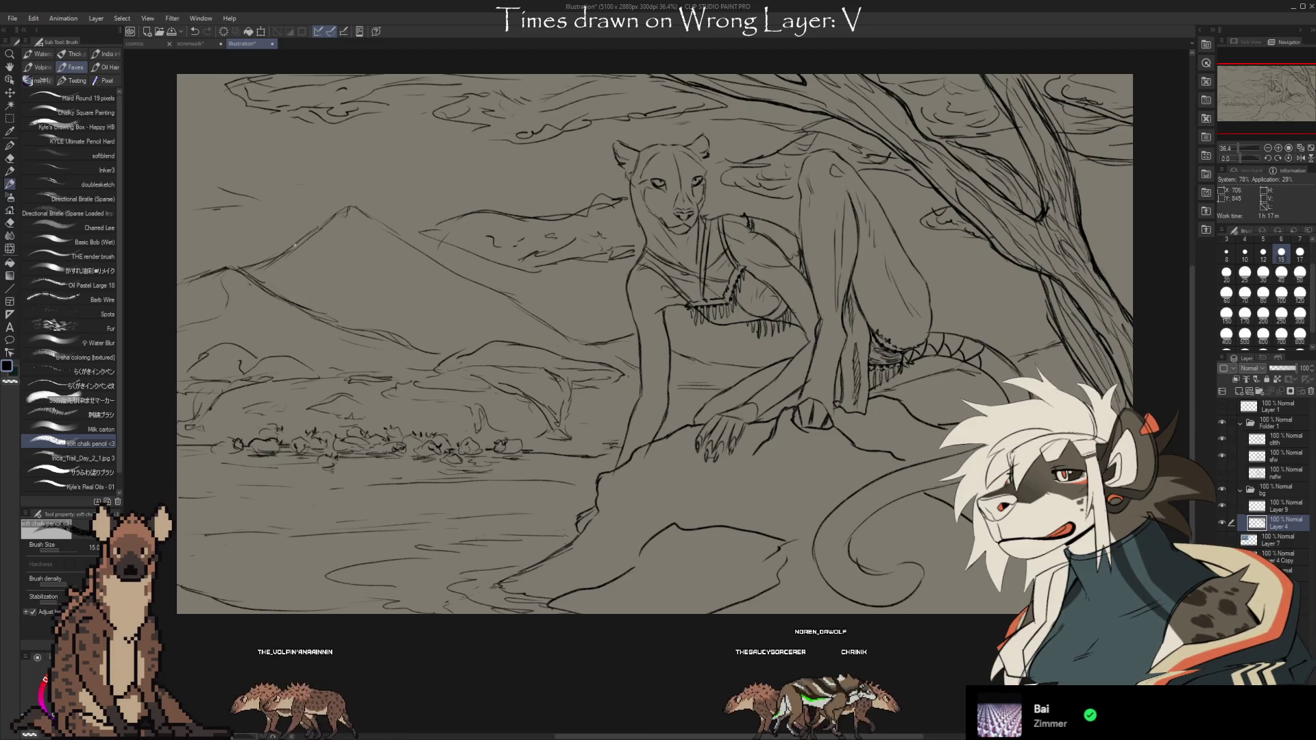
{"action": "left_click", "coordinate": [1220, 520]}
{"action": "left_click", "coordinate": [1220, 520]}
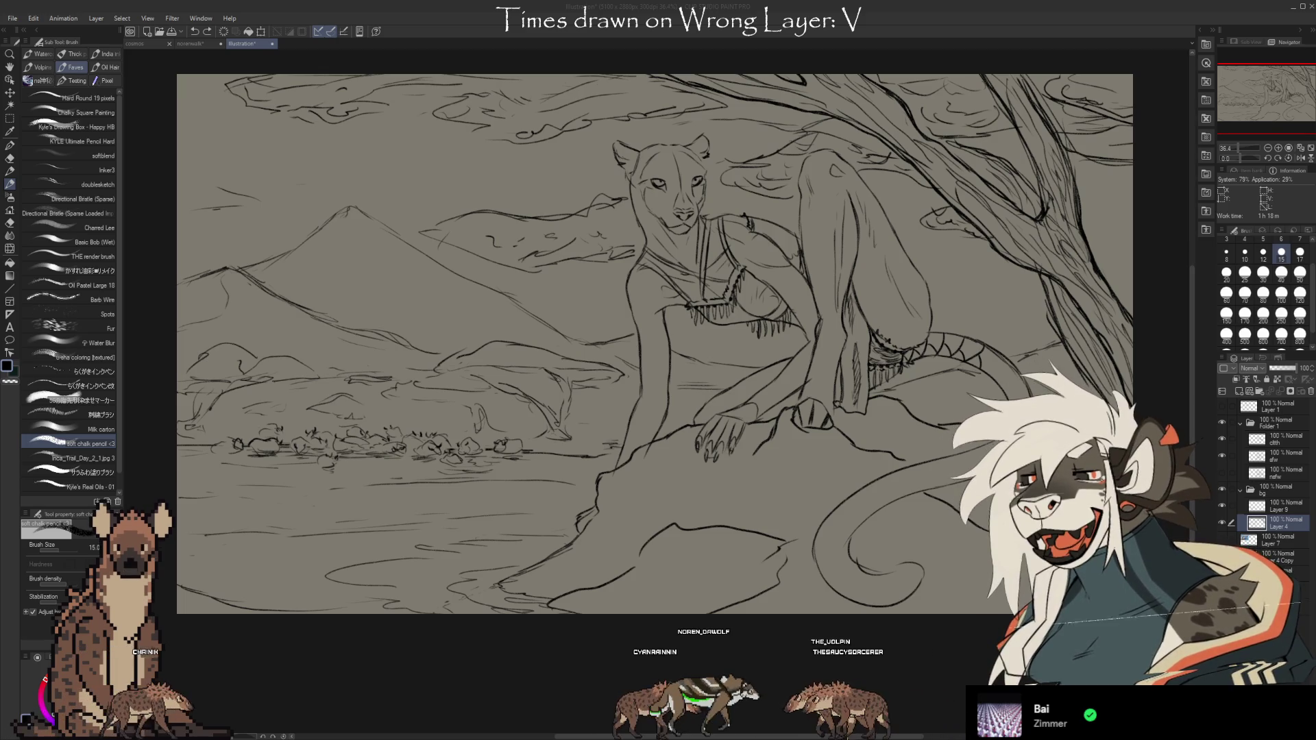
{"action": "scroll", "coordinate": [337, 454], "scroll_direction": "up", "scroll_amount": 1}
Zoom in to about 146% on the herd by the water and centre it
{"action": "scroll", "coordinate": [337, 454], "scroll_direction": "up", "scroll_amount": 1}
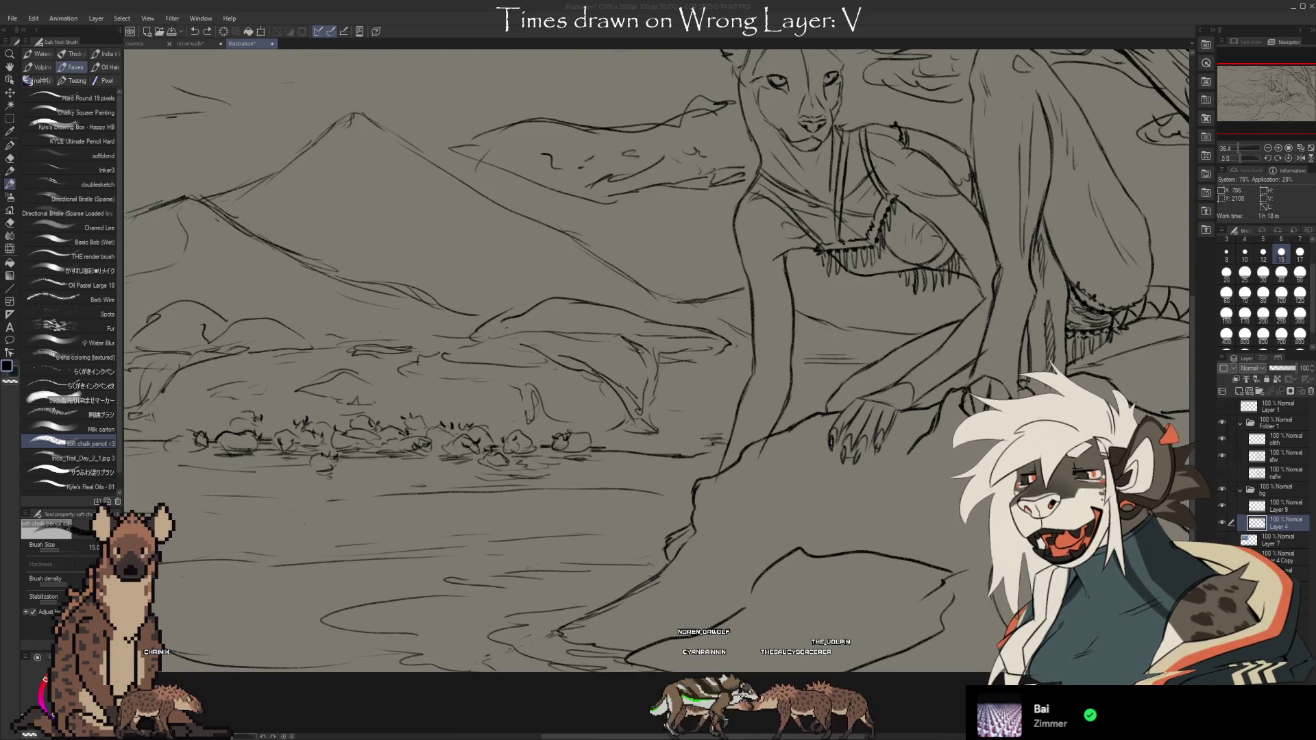
{"action": "scroll", "coordinate": [342, 466], "scroll_direction": "up", "scroll_amount": 2}
{"action": "scroll", "coordinate": [343, 466], "scroll_direction": "up", "scroll_amount": 2}
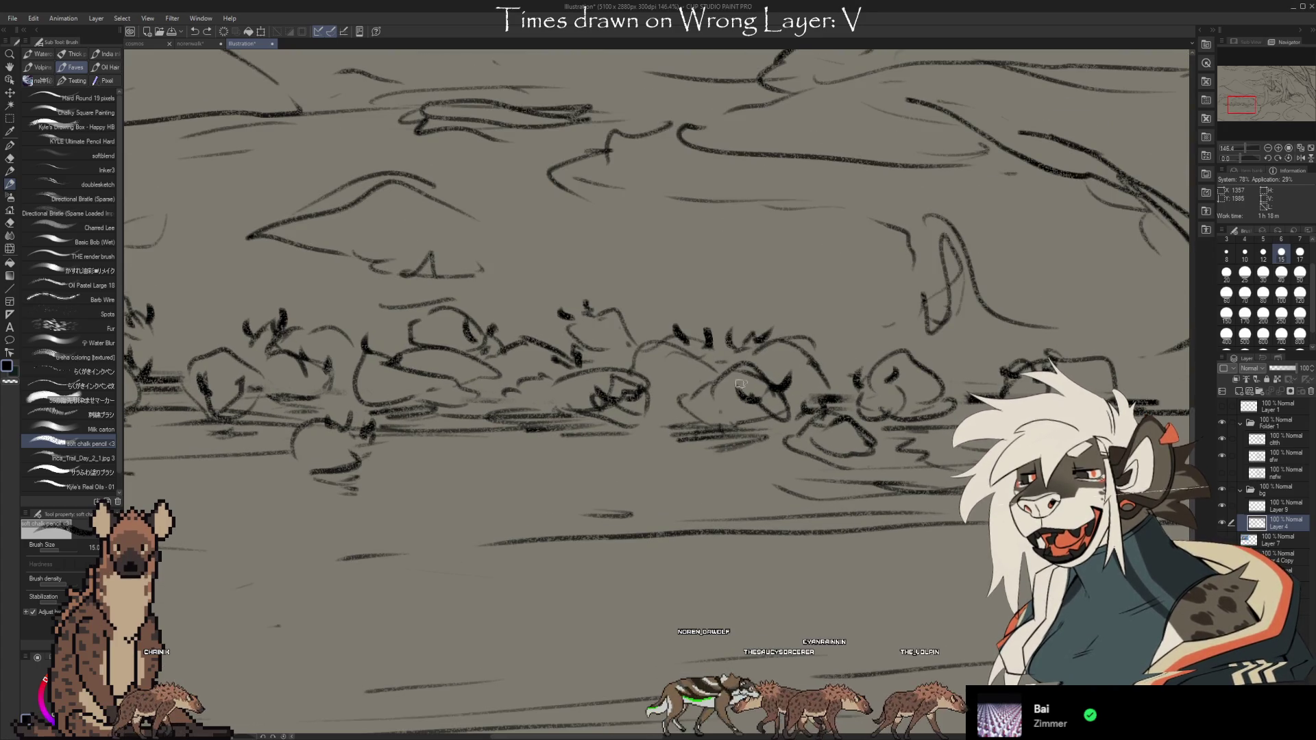
{"action": "scroll", "coordinate": [771, 463], "scroll_direction": "right", "scroll_amount": 3}
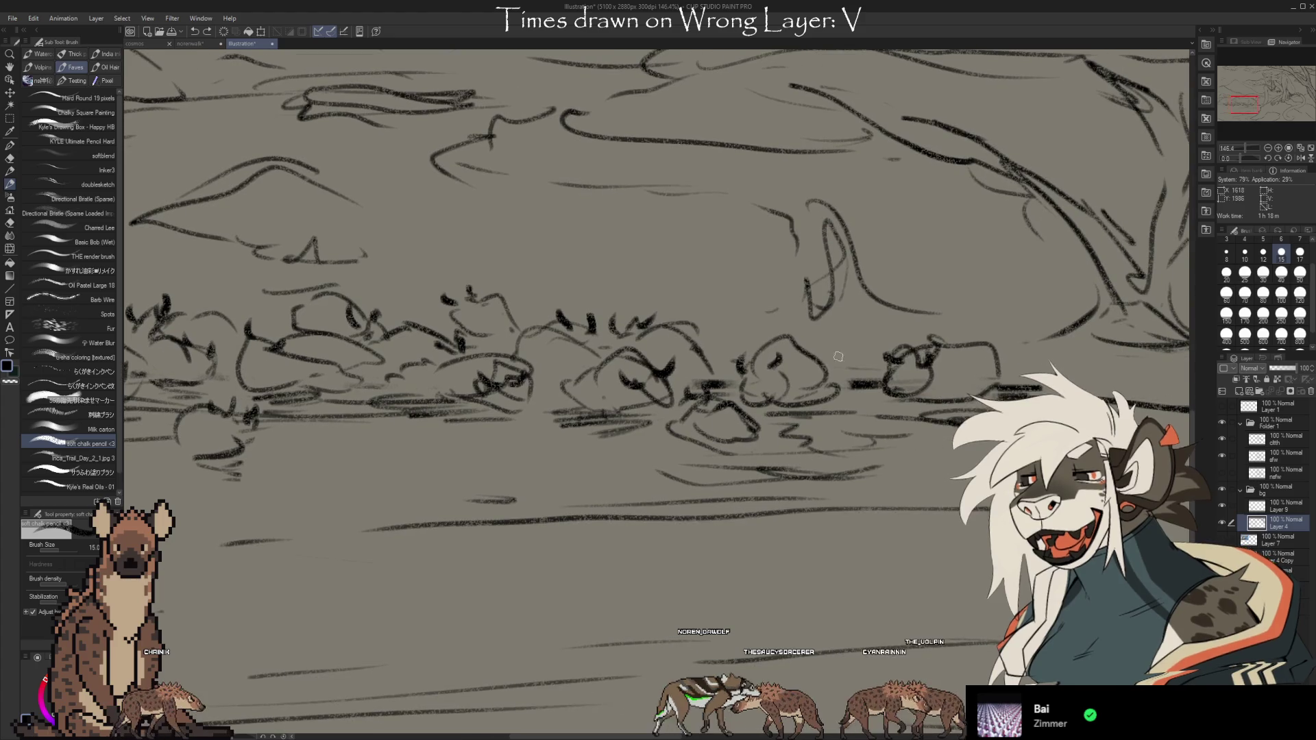
{"action": "left_click_drag", "start_coordinate": [388, 430], "coordinate": [658, 458]}
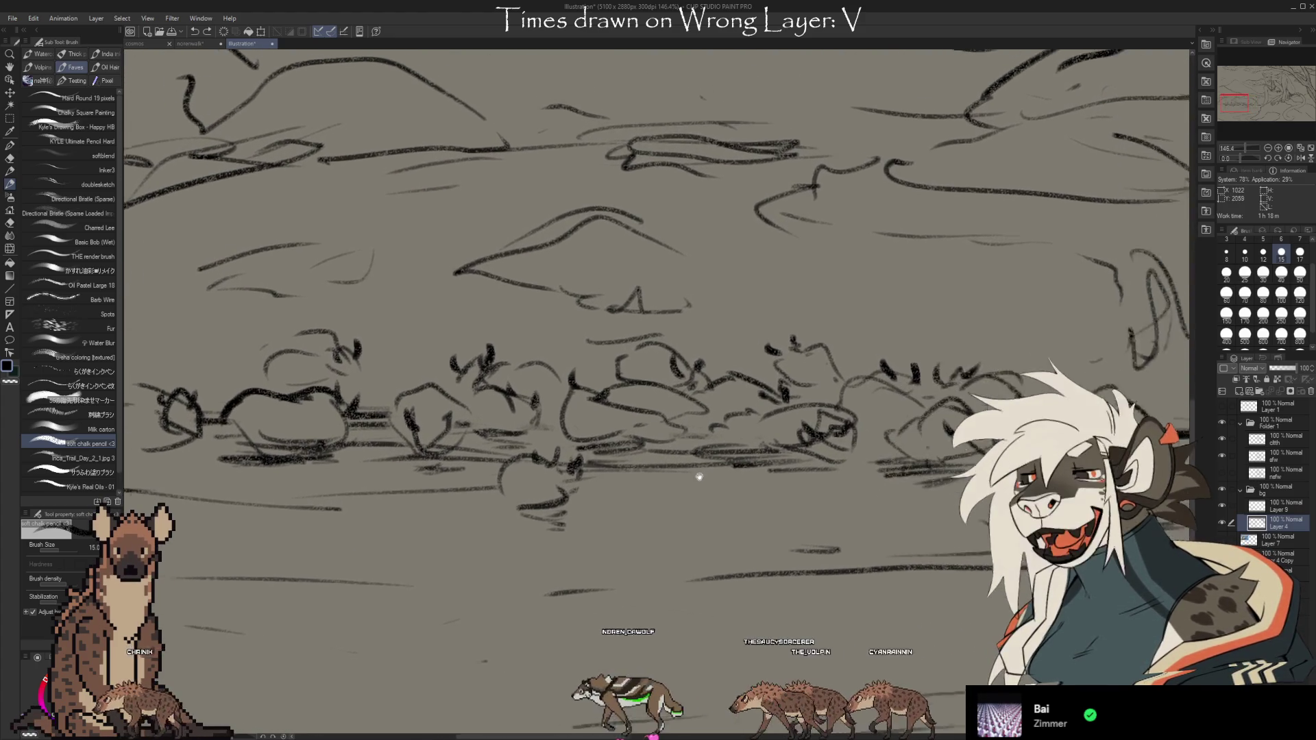
{"action": "left_click_drag", "start_coordinate": [658, 458], "coordinate": [670, 500]}
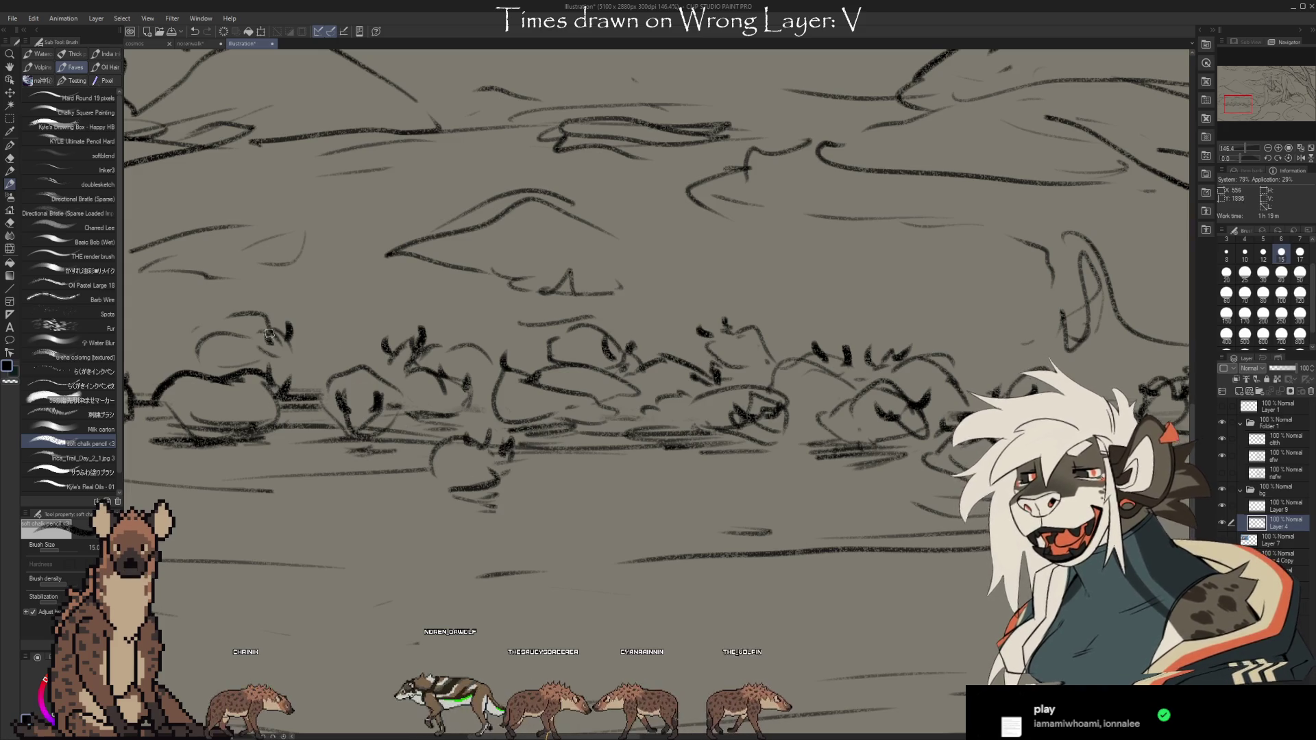
{"action": "scroll", "coordinate": [620, 494], "scroll_direction": "down", "scroll_amount": 3}
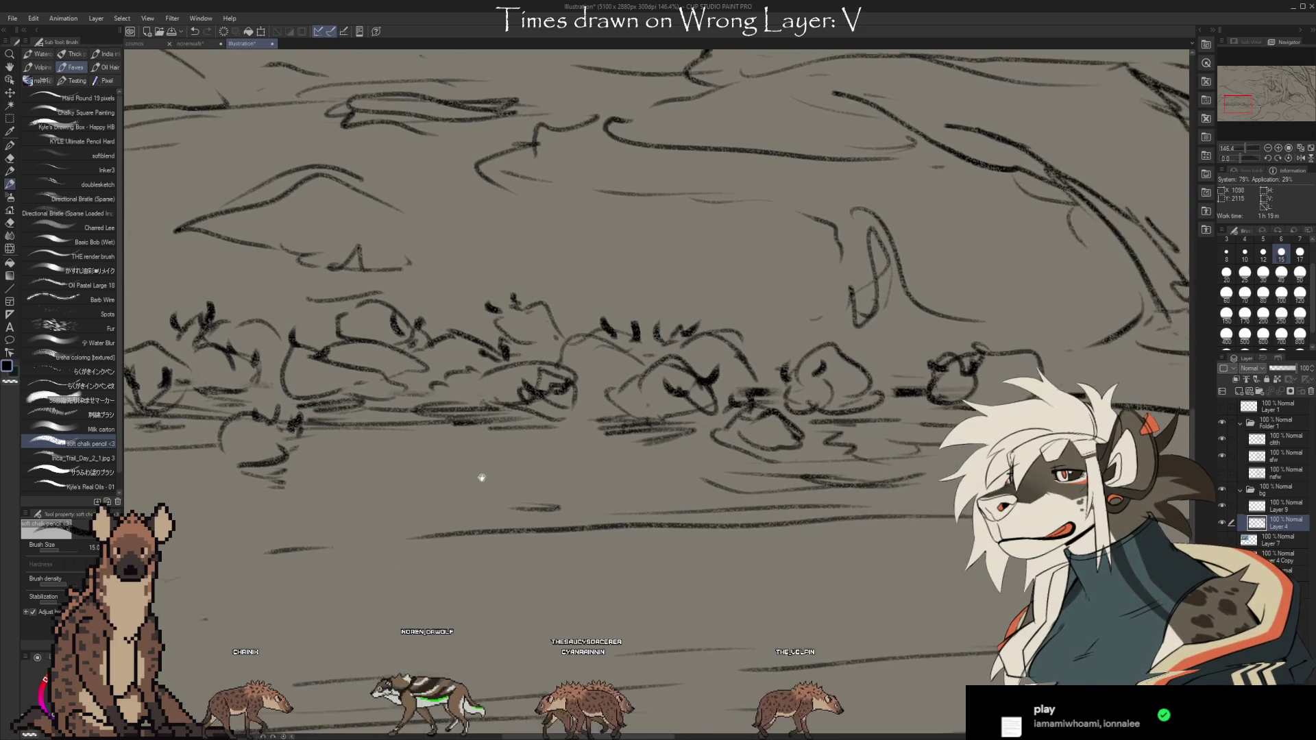
Zoom out to about 37% and centre the full savanna scene with the cat and tree
{"action": "scroll", "coordinate": [546, 466], "scroll_direction": "down", "scroll_amount": 2}
{"action": "scroll", "coordinate": [546, 465], "scroll_direction": "down", "scroll_amount": 1}
{"action": "scroll", "coordinate": [547, 465], "scroll_direction": "down", "scroll_amount": 1}
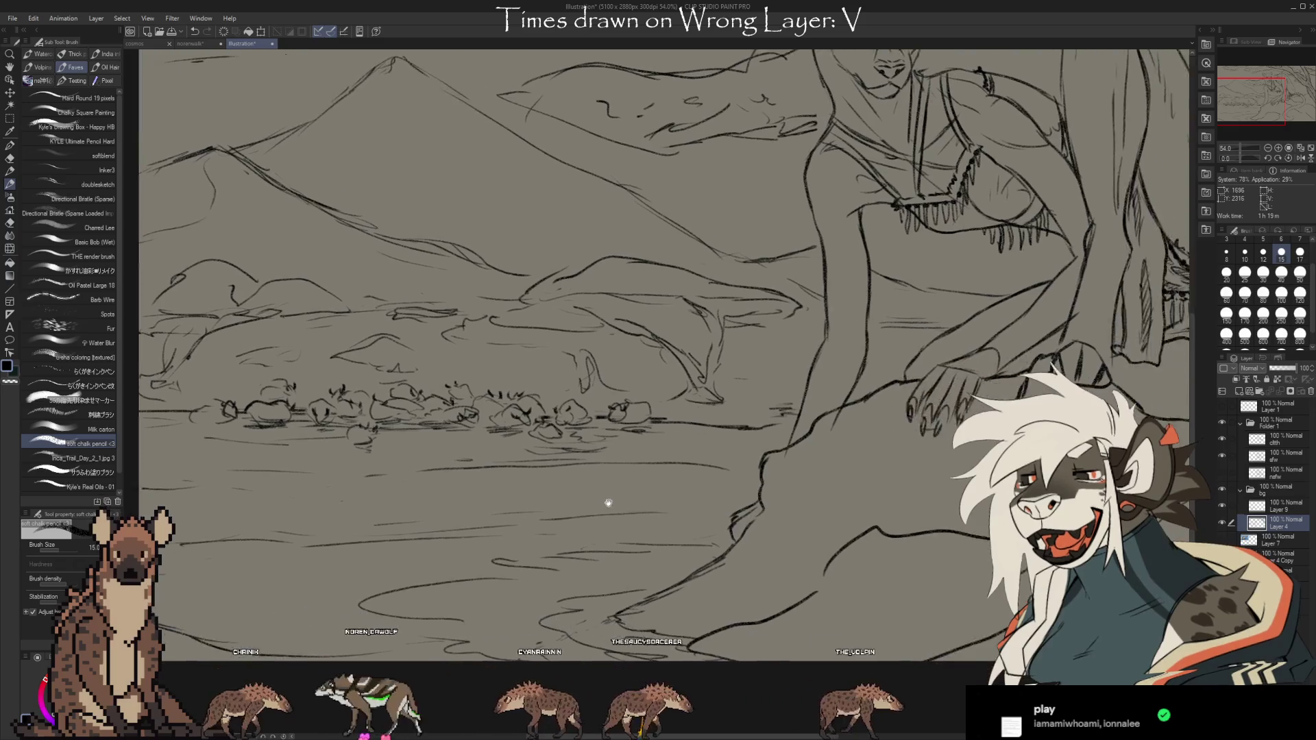
{"action": "scroll", "coordinate": [546, 465], "scroll_direction": "down", "scroll_amount": 1}
{"action": "mouse_move", "coordinate": [743, 543]}
{"action": "left_mouse_down"}
{"action": "mouse_move", "coordinate": [691, 561]}
{"action": "mouse_move", "coordinate": [645, 537]}
{"action": "left_mouse_up"}
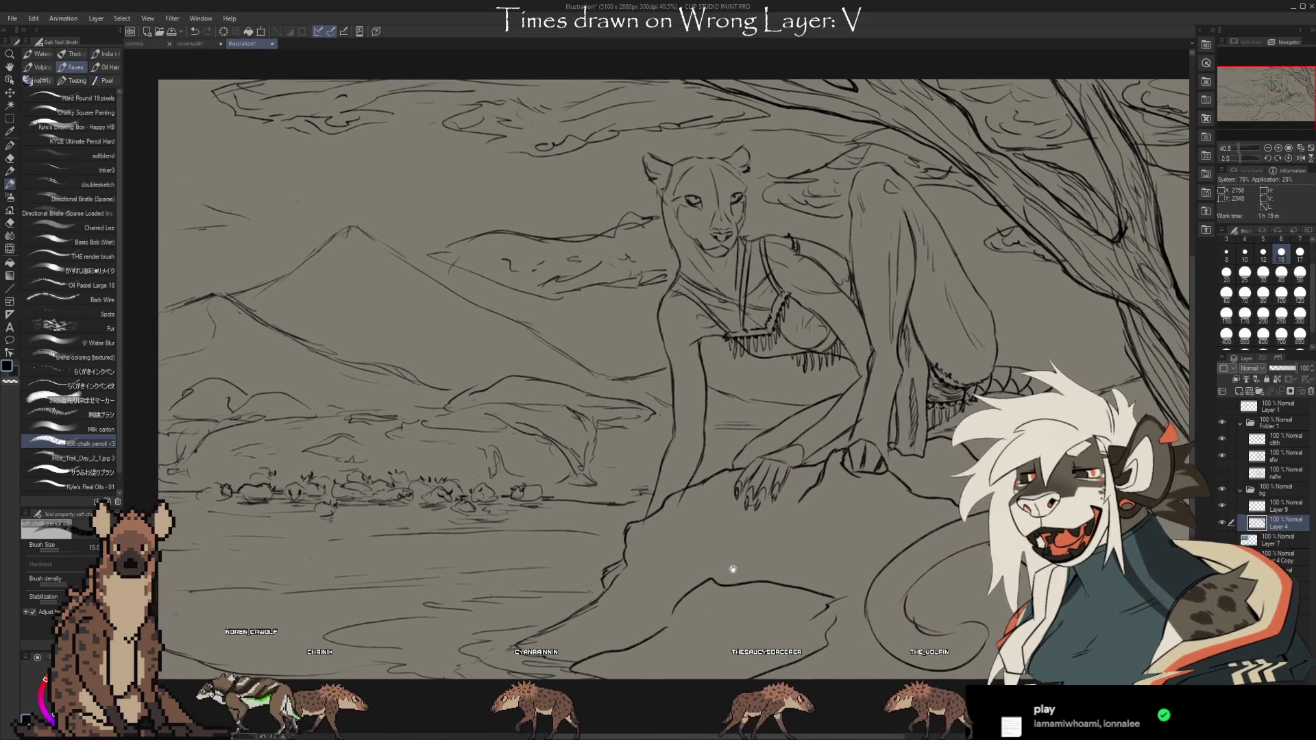
{"action": "scroll", "coordinate": [644, 537], "scroll_direction": "down", "scroll_amount": 1}
{"action": "scroll", "coordinate": [644, 538], "scroll_direction": "down", "scroll_amount": 1}
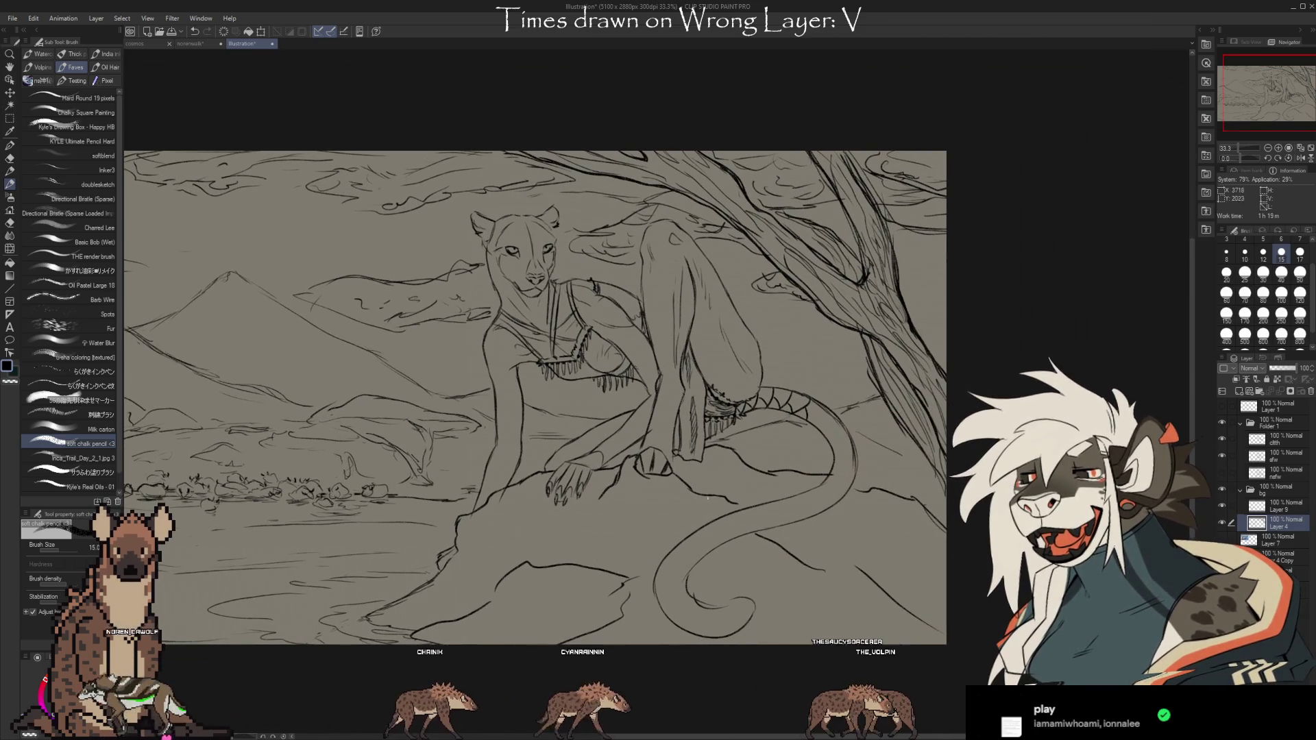
{"action": "scroll", "coordinate": [669, 480], "scroll_direction": "up", "scroll_amount": 1}
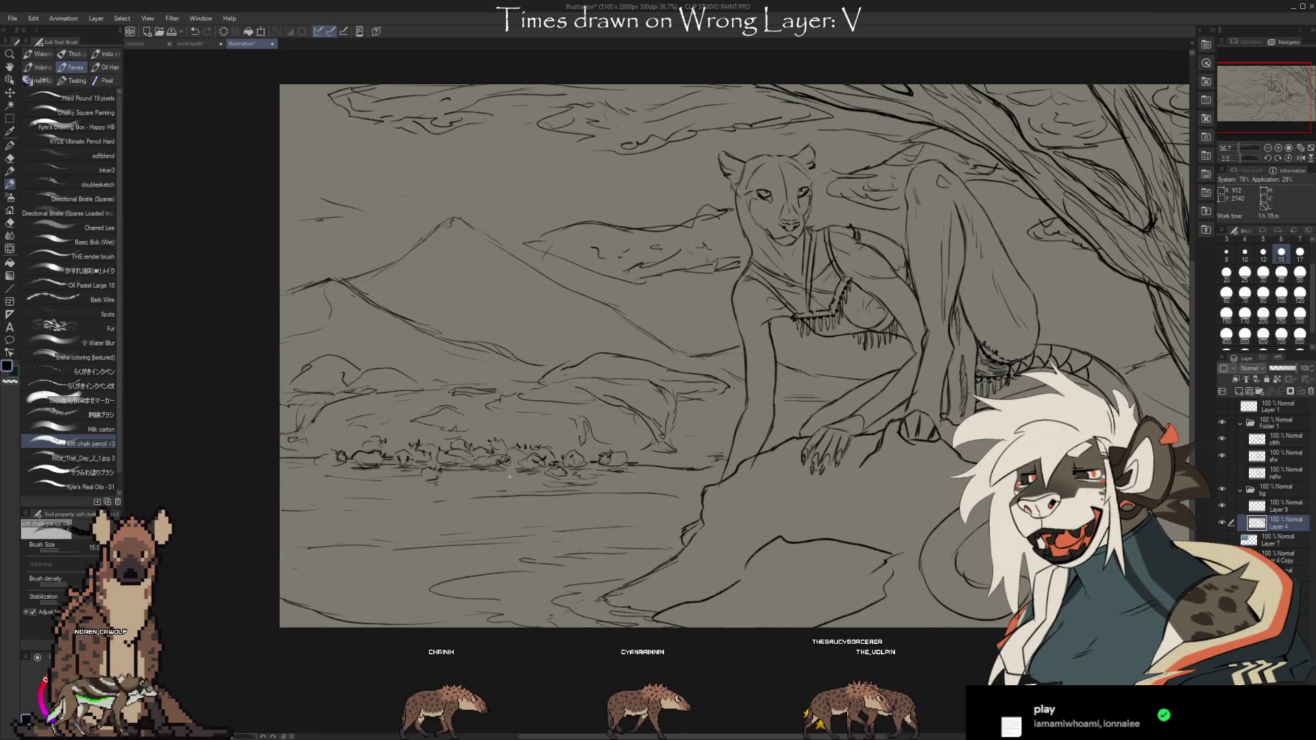
{"action": "scroll", "coordinate": [622, 519], "scroll_direction": "right", "scroll_amount": 5}
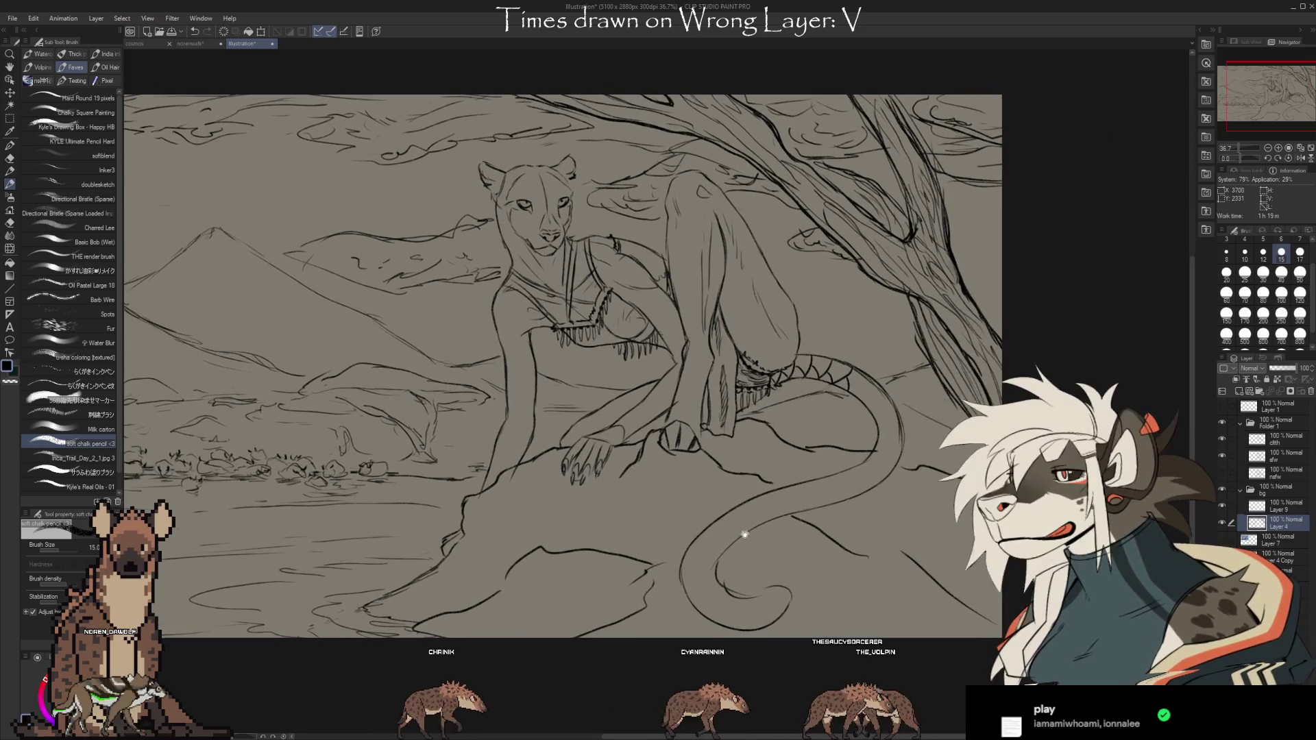
{"action": "left_click_drag", "start_coordinate": [634, 564], "coordinate": [721, 562]}
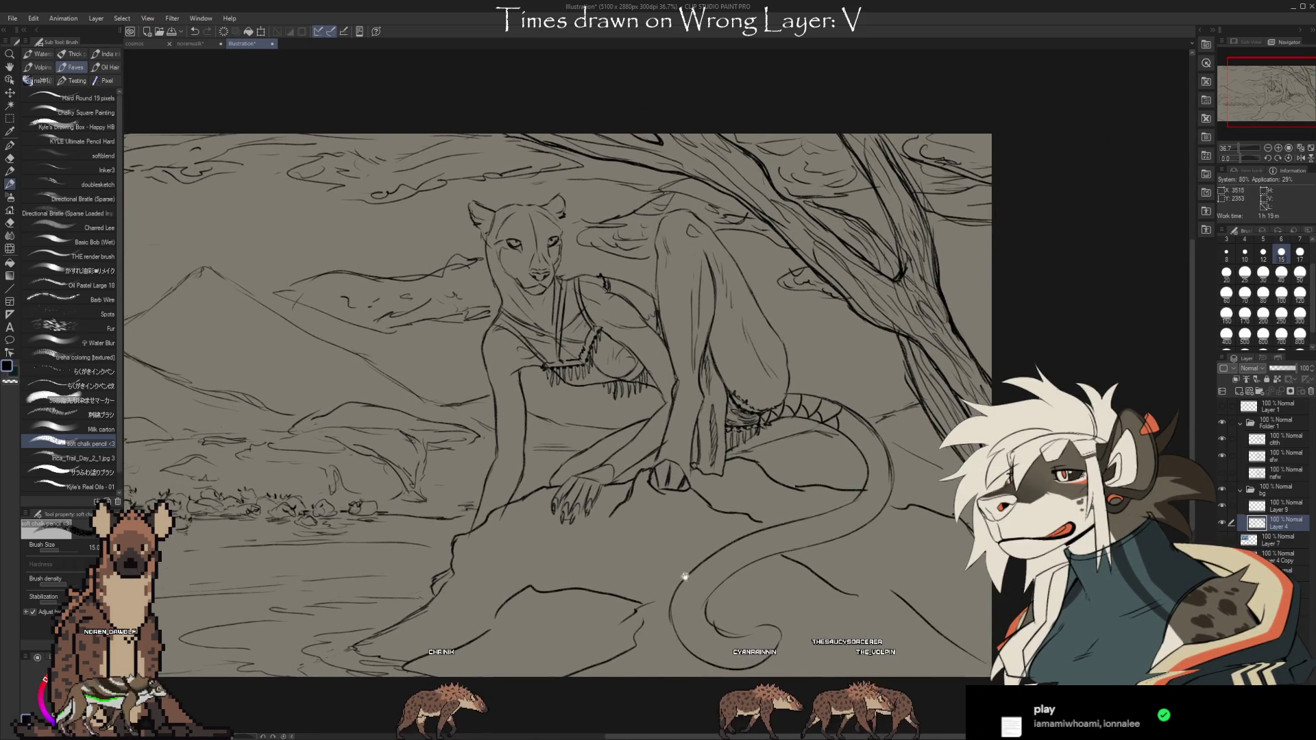
Briefly hide and reshow Layer 4 and Layer 9 to compare the scene
{"action": "mouse_move", "coordinate": [623, 568]}
{"action": "left_mouse_down"}
{"action": "mouse_move", "coordinate": [676, 582]}
{"action": "mouse_move", "coordinate": [775, 575]}
{"action": "mouse_move", "coordinate": [717, 561]}
{"action": "left_mouse_up"}
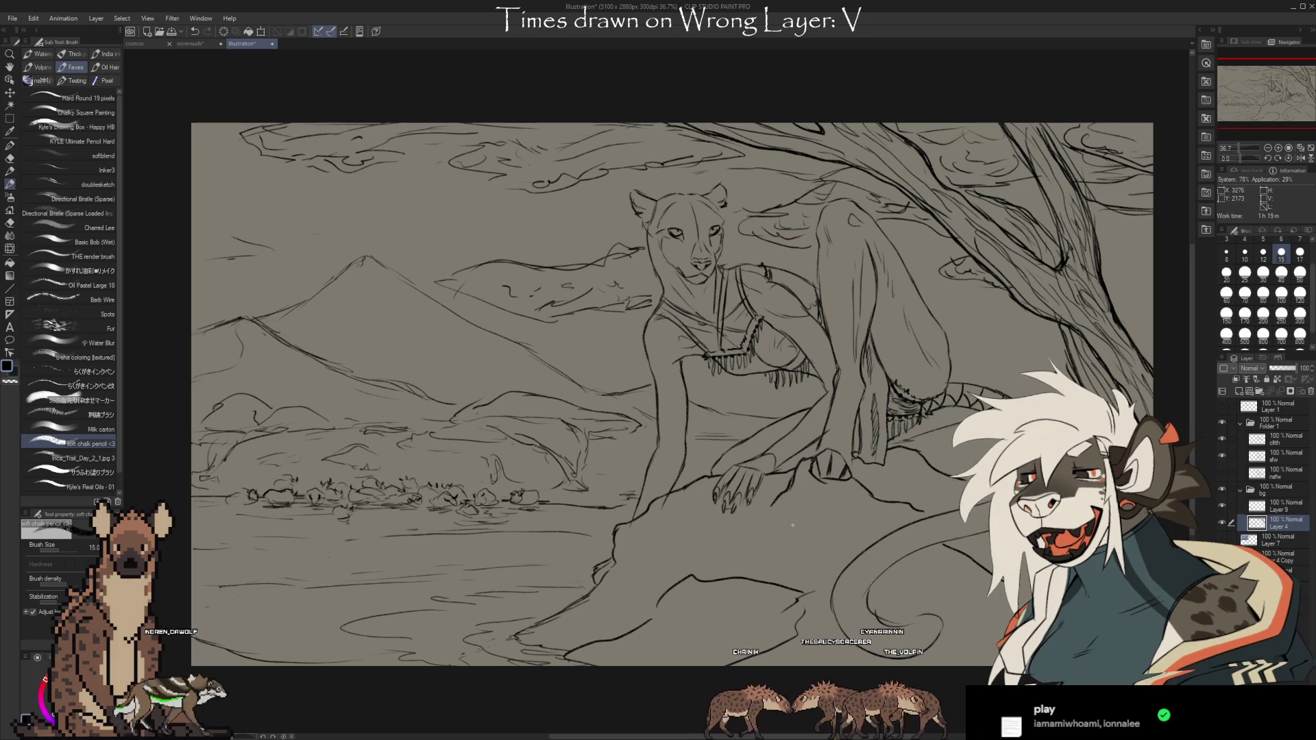
{"action": "left_click_drag", "start_coordinate": [514, 368], "coordinate": [569, 347]}
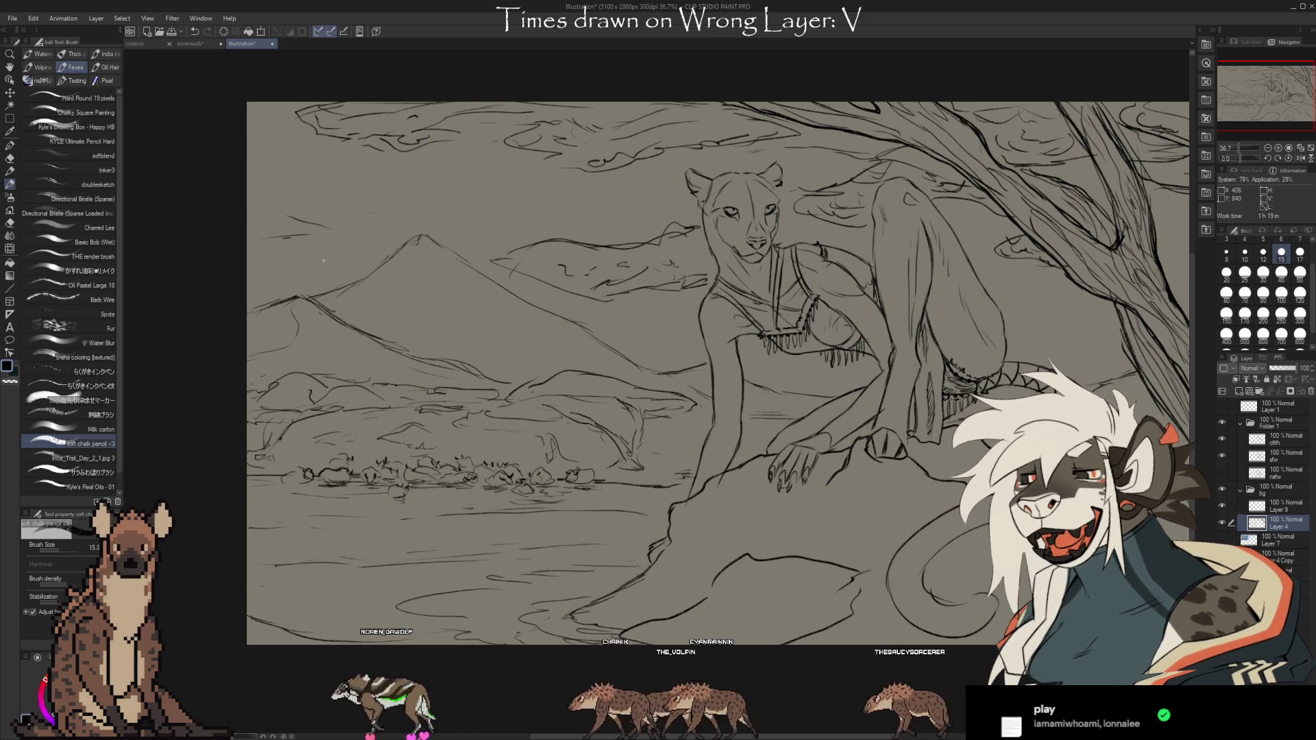
{"action": "left_click", "coordinate": [1220, 522]}
{"action": "left_click", "coordinate": [1220, 522]}
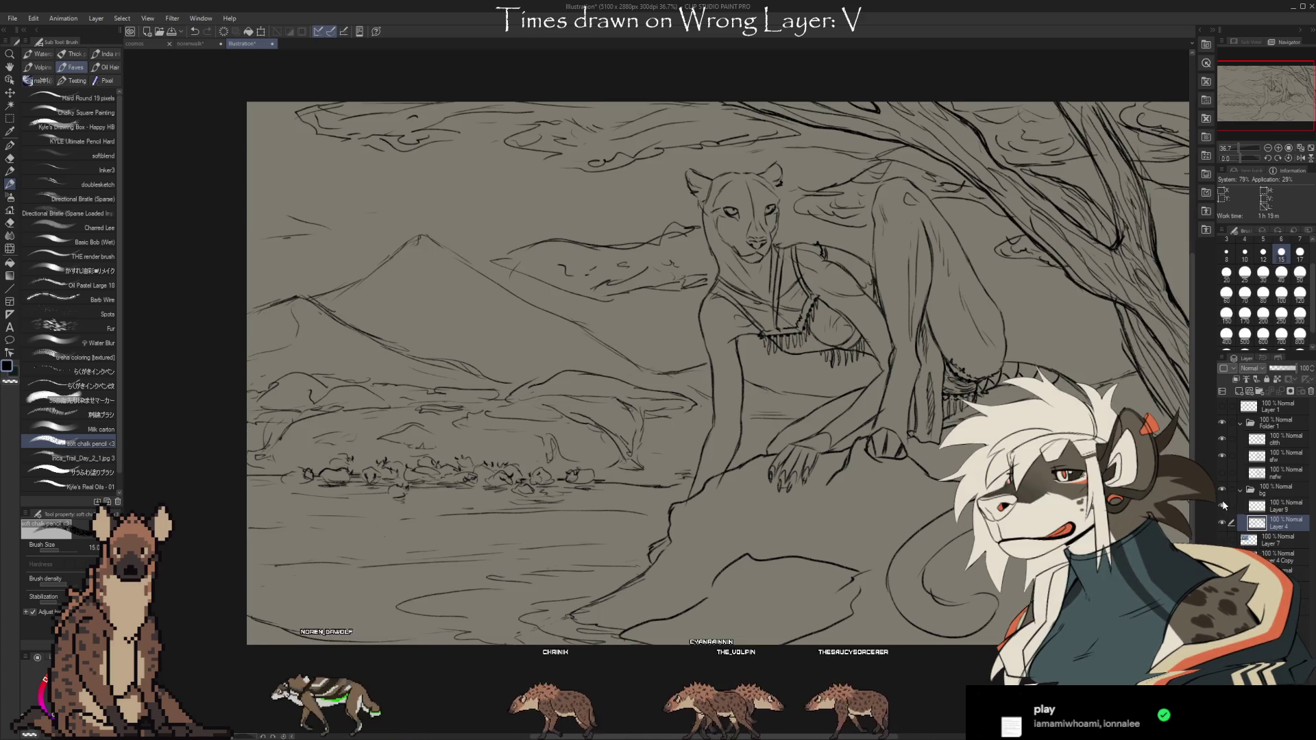
{"action": "left_click", "coordinate": [1222, 505]}
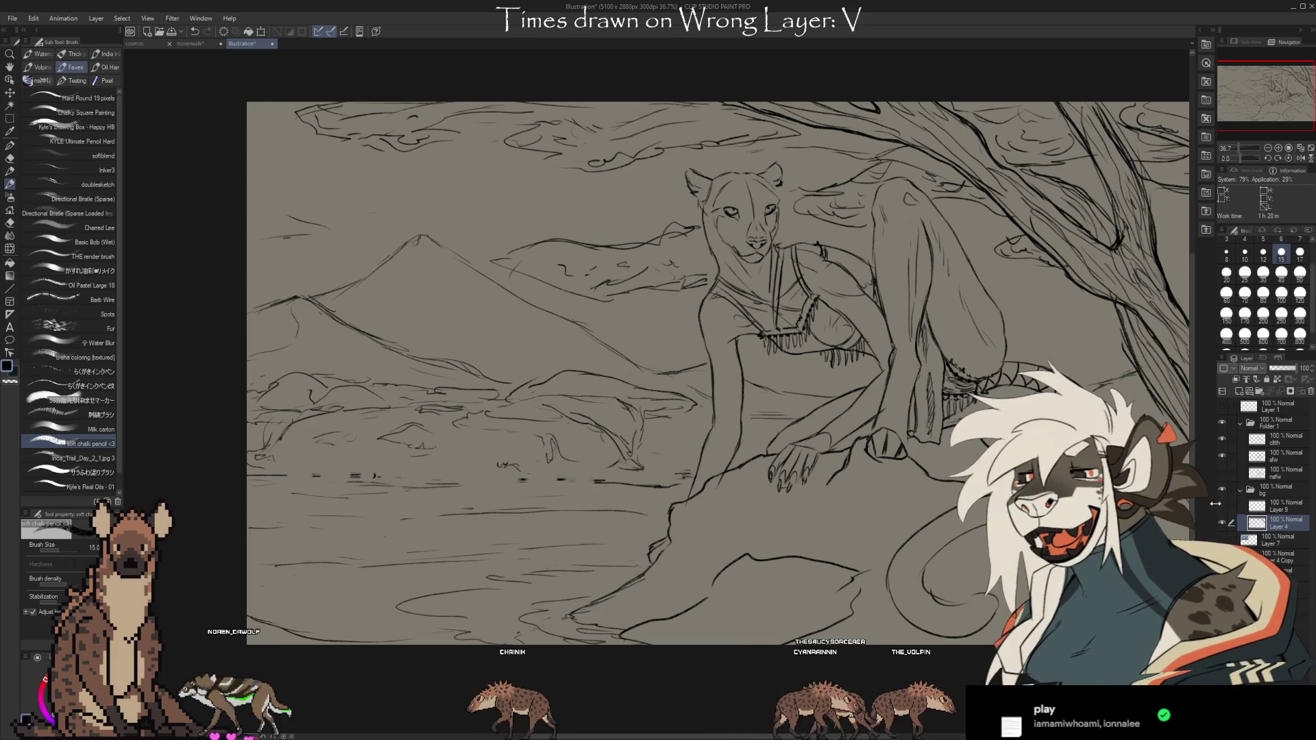
{"action": "left_click", "coordinate": [1222, 505]}
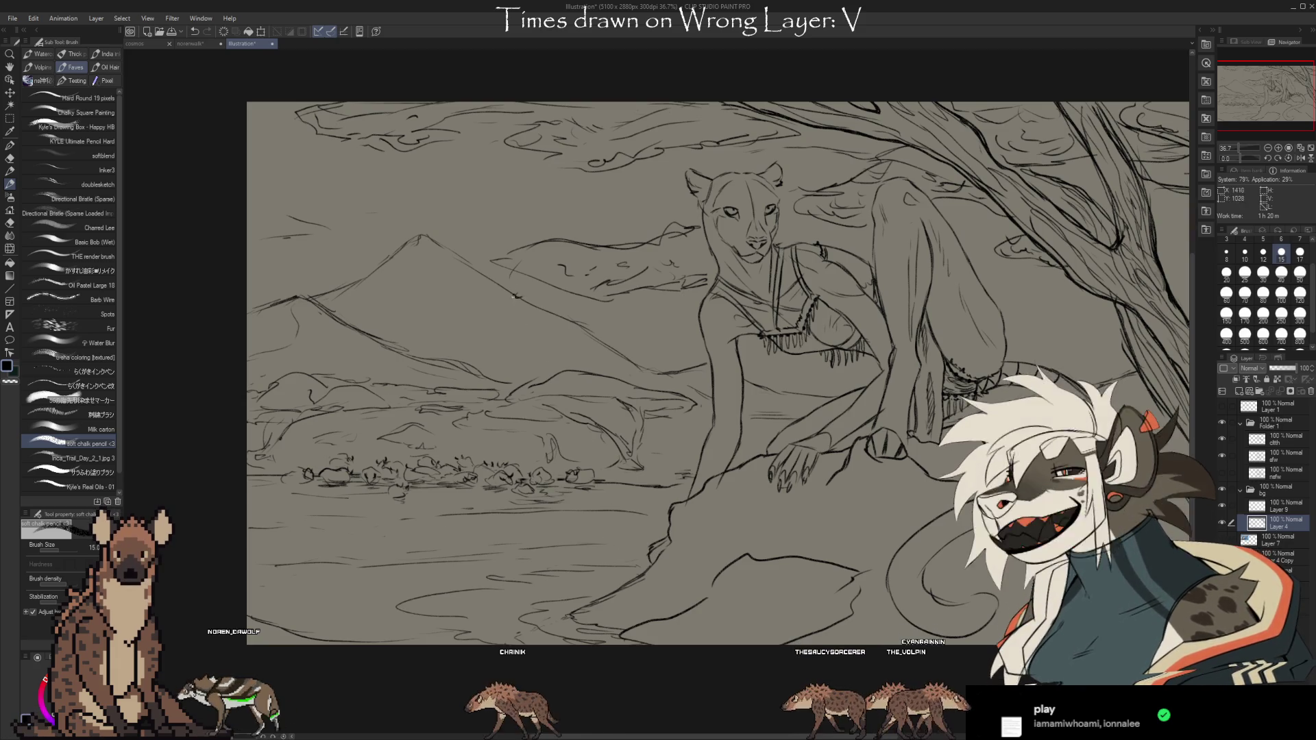
Draw three small birds in the sky above the mountains
{"action": "left_click_drag", "start_coordinate": [439, 293], "coordinate": [502, 316]}
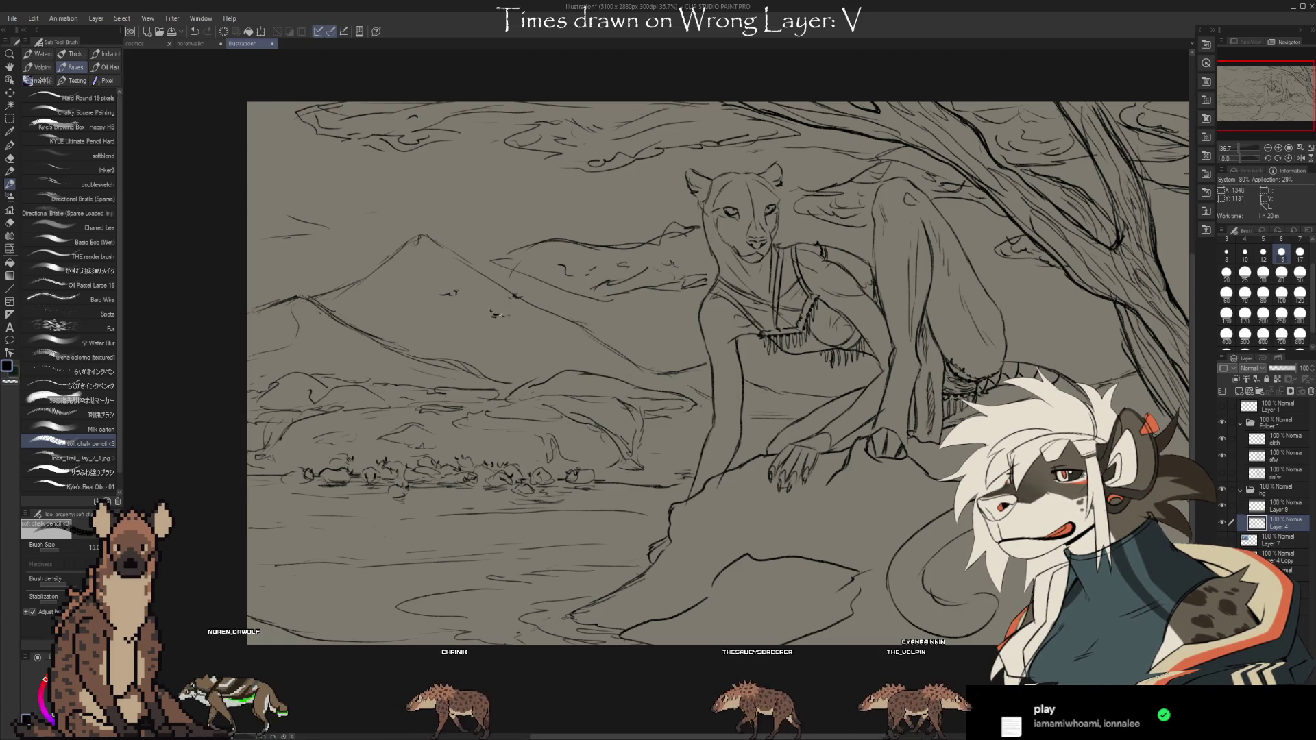
{"action": "left_click_drag", "start_coordinate": [550, 335], "coordinate": [566, 332]}
{"action": "left_click_drag", "start_coordinate": [369, 301], "coordinate": [383, 302]}
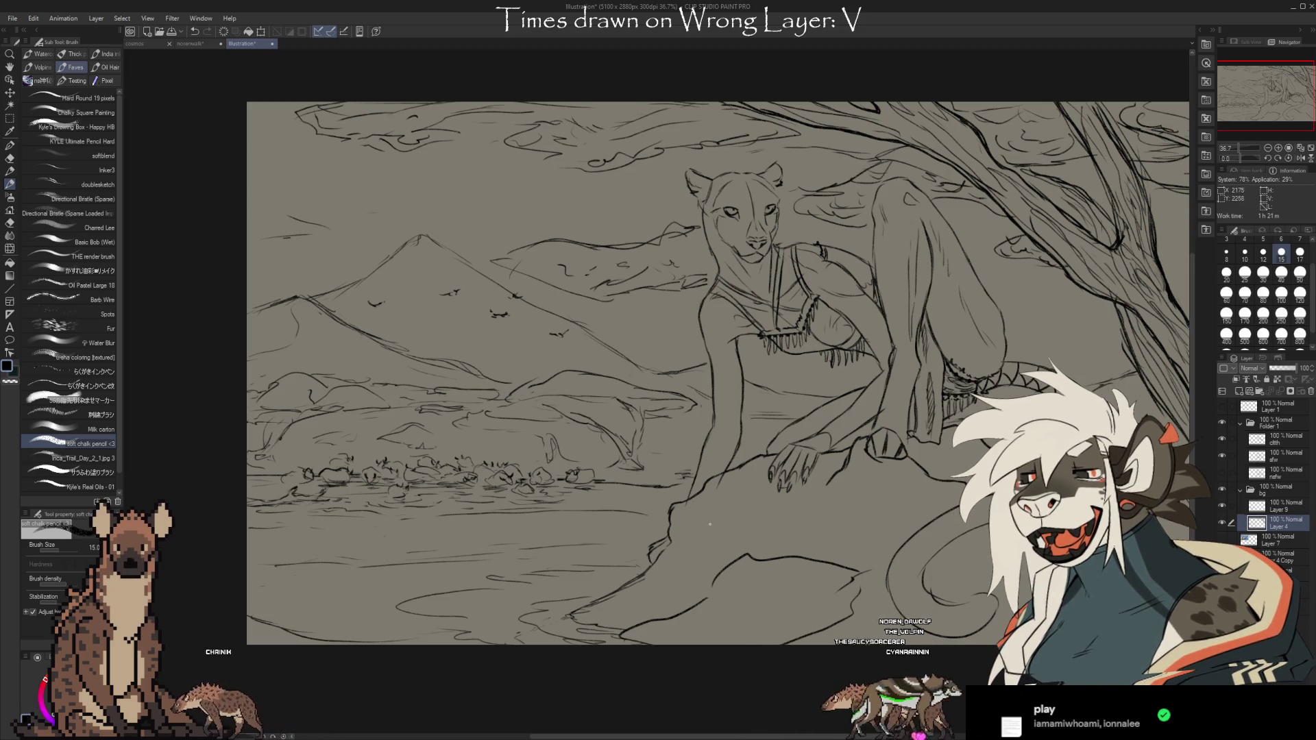
{"action": "left_click", "coordinate": [1222, 524], "text": "alt"}
{"action": "left_click", "coordinate": [1222, 524], "text": "alt"}
{"action": "key", "text": "e"}
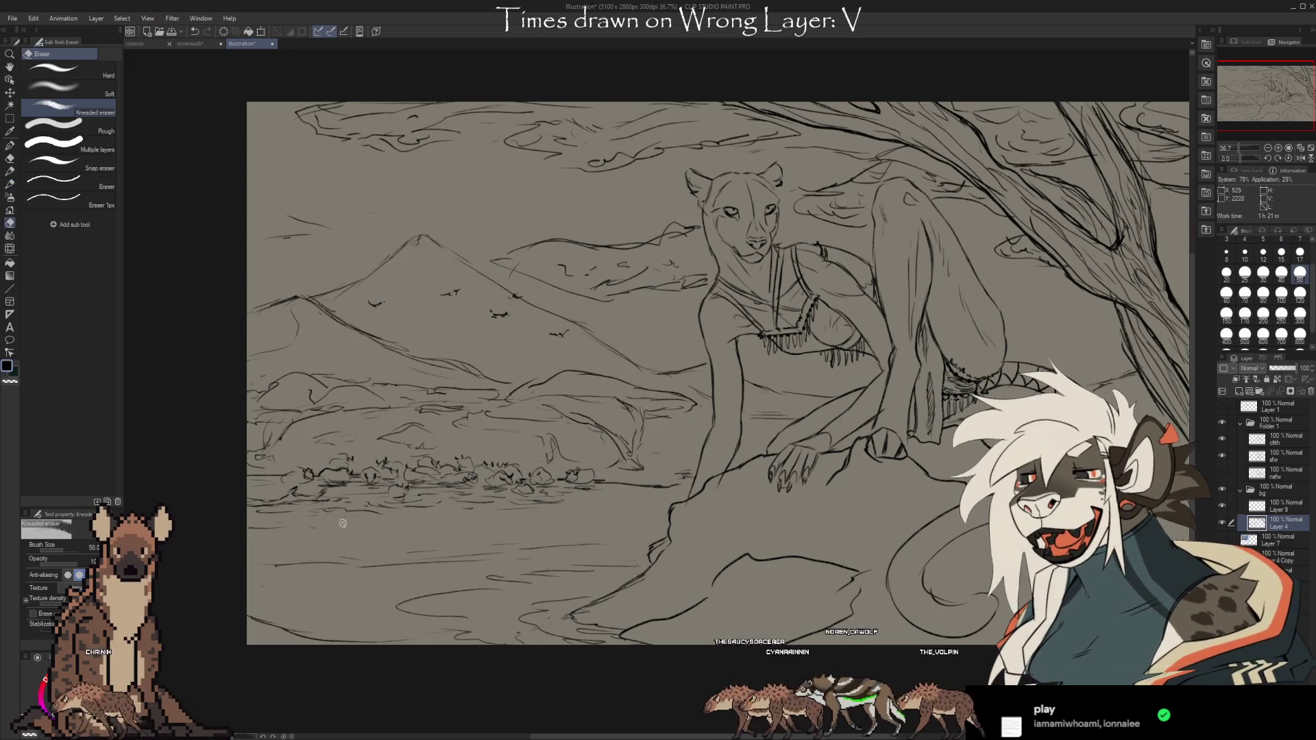
{"action": "key", "text": "b"}
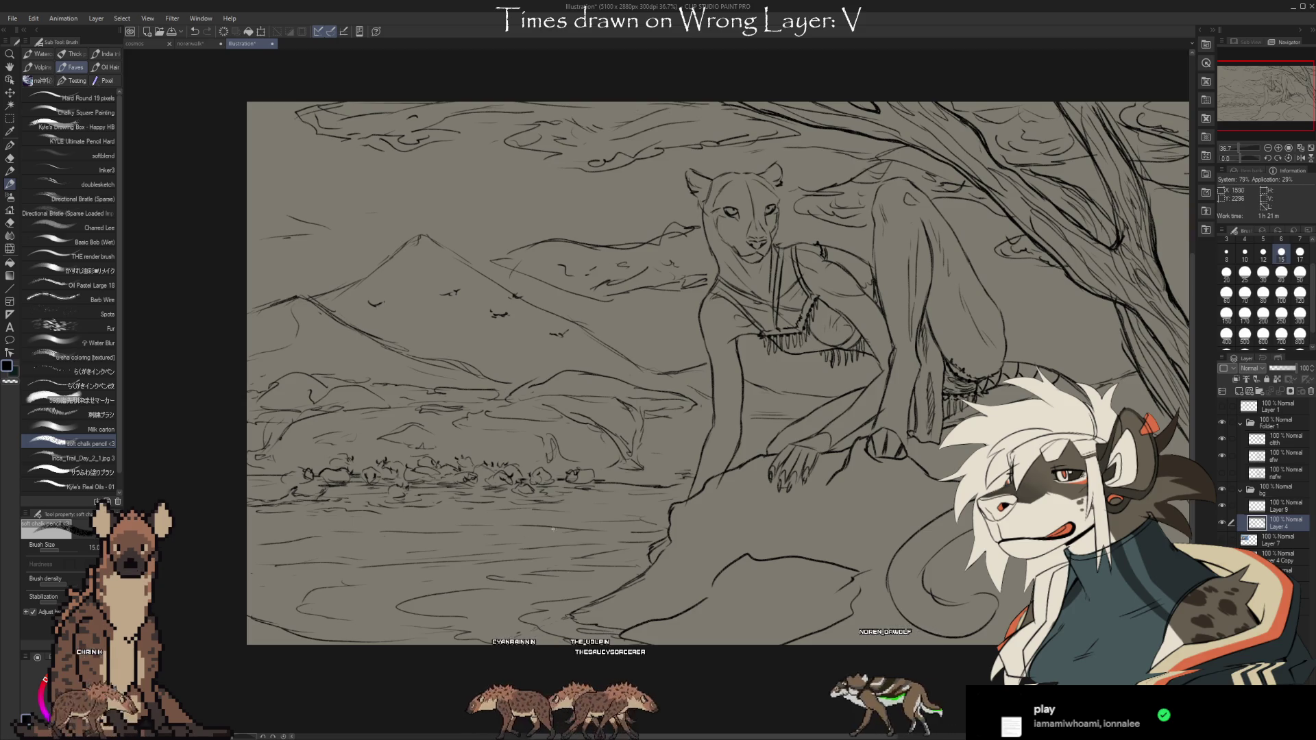
{"action": "mouse_move", "coordinate": [971, 583]}
{"action": "left_mouse_down"}
{"action": "mouse_move", "coordinate": [932, 601]}
{"action": "mouse_move", "coordinate": [913, 585]}
{"action": "mouse_move", "coordinate": [923, 603]}
{"action": "mouse_move", "coordinate": [914, 591]}
{"action": "left_mouse_up"}
{"action": "scroll", "coordinate": [913, 585], "scroll_direction": "up", "scroll_amount": 1}
{"action": "scroll", "coordinate": [923, 603], "scroll_direction": "down", "scroll_amount": 1}
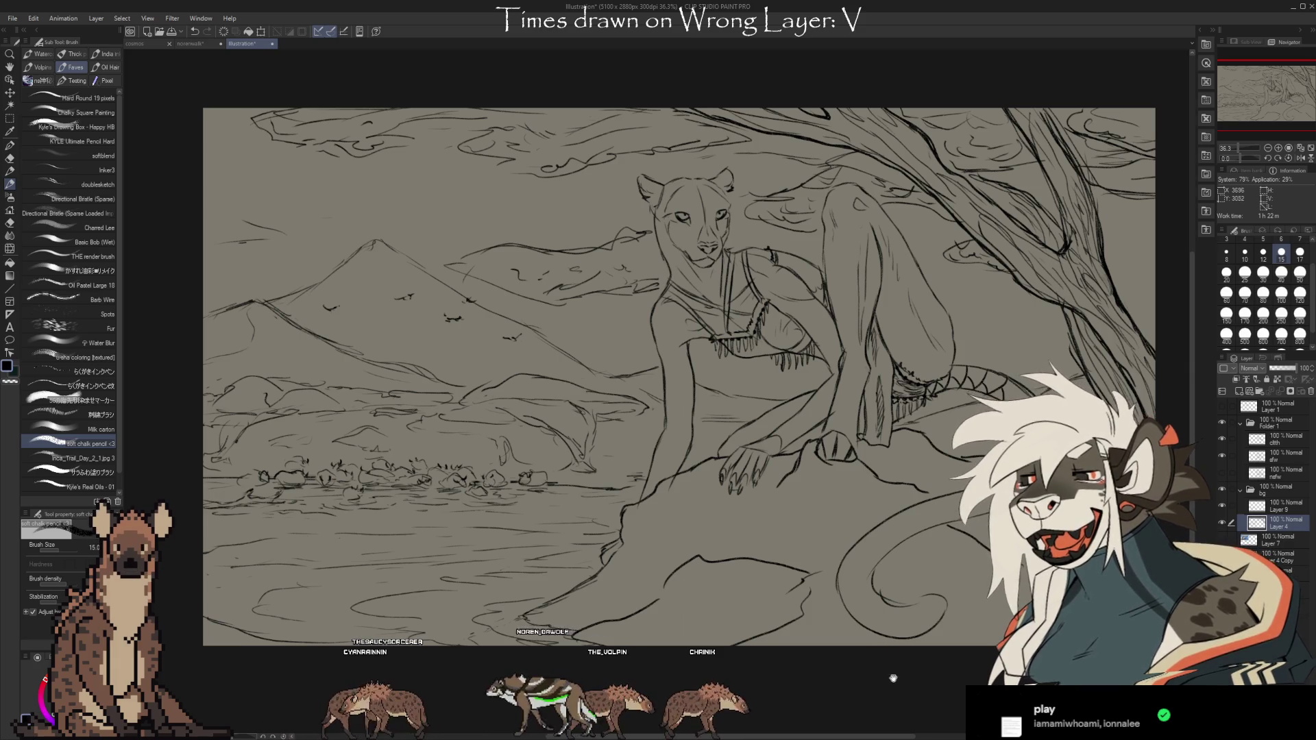
{"action": "left_click_drag", "start_coordinate": [893, 678], "coordinate": [881, 621]}
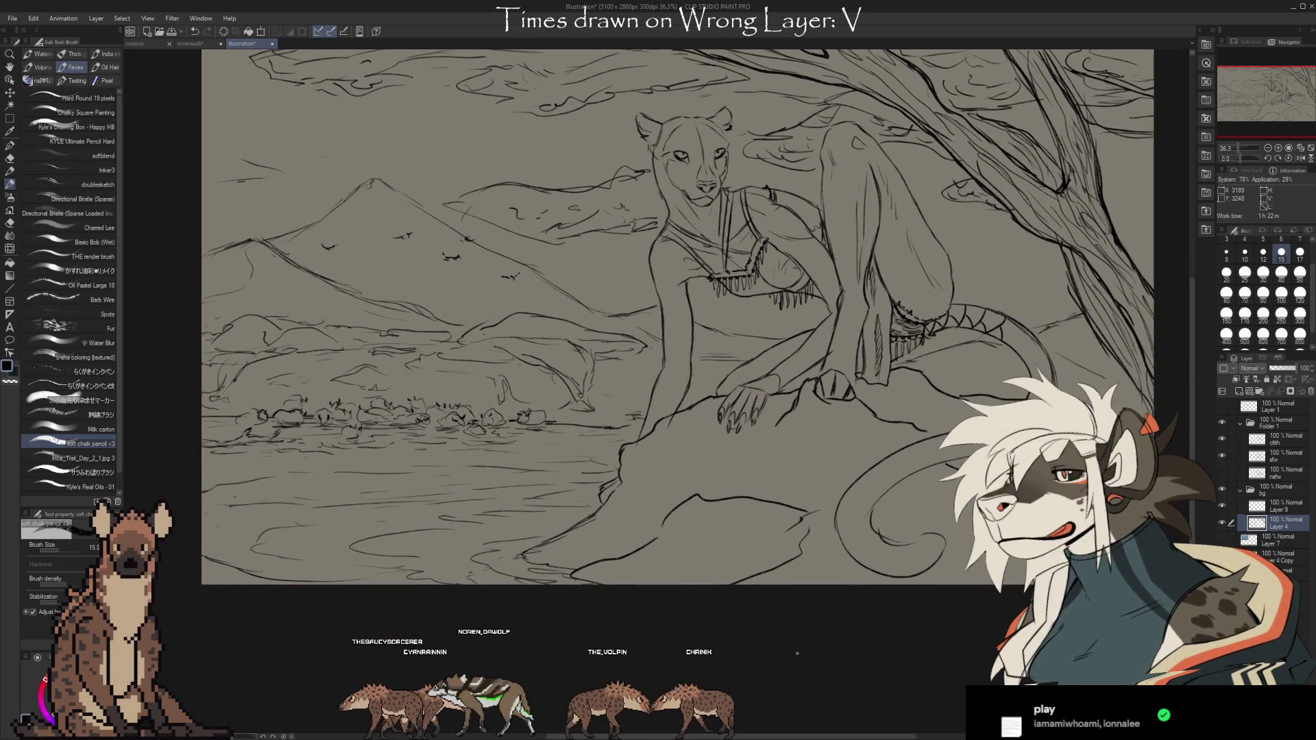
{"action": "key", "text": "e"}
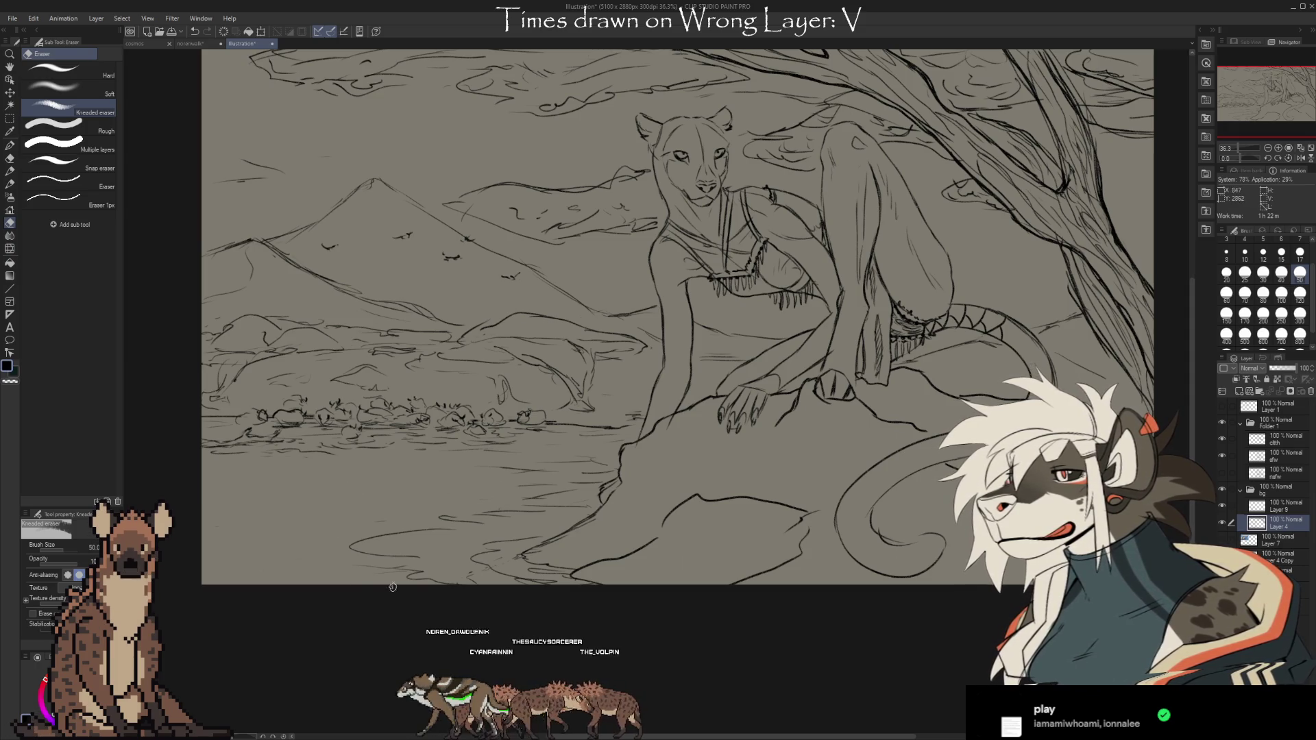
{"action": "key", "text": "b"}
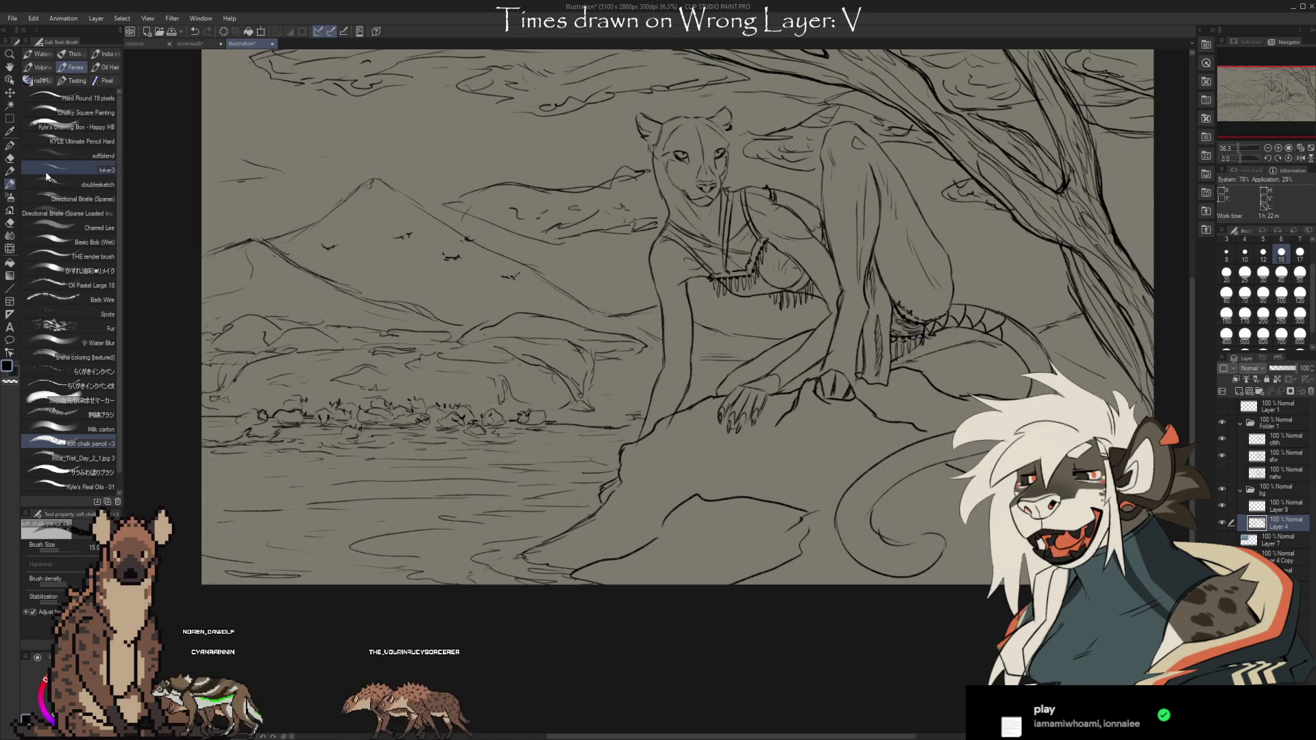
On Layer 9, scale the herd down slightly with Ctrl+T and nudge it left
{"action": "left_click", "coordinate": [1291, 508]}
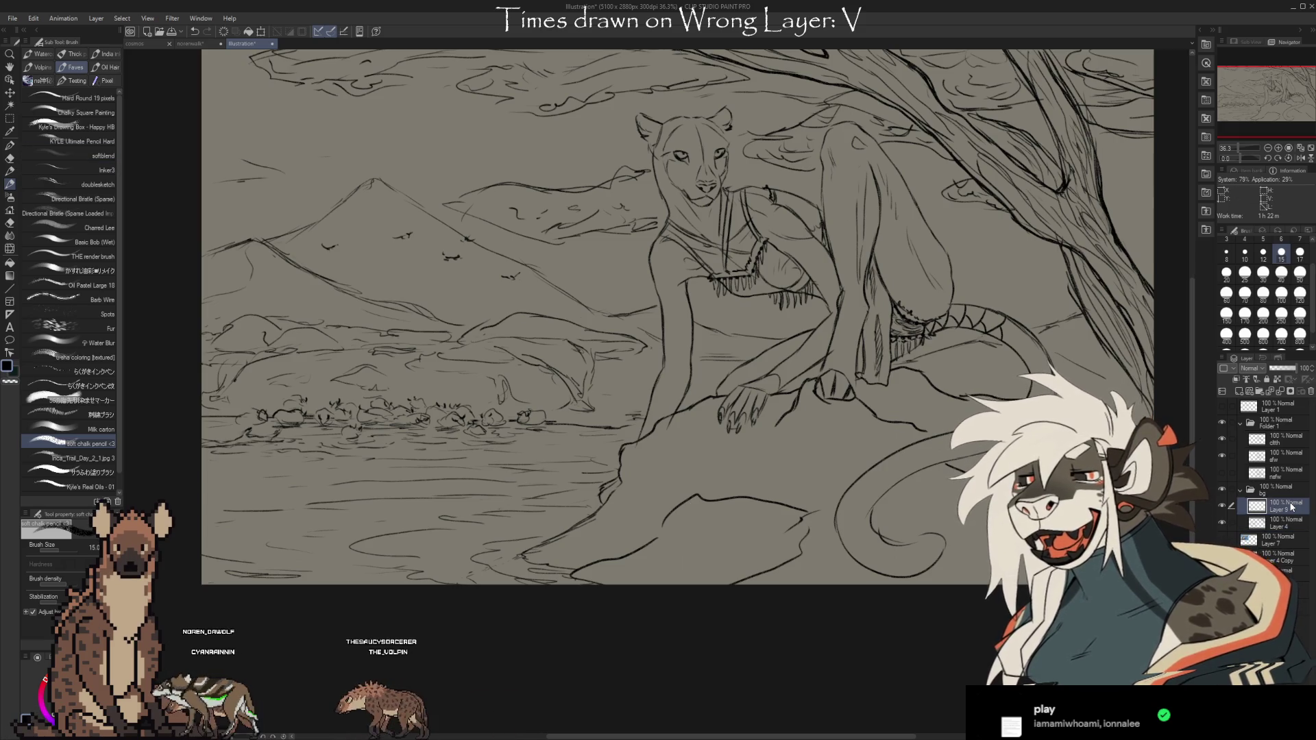
{"action": "key", "text": "ctrl+t"}
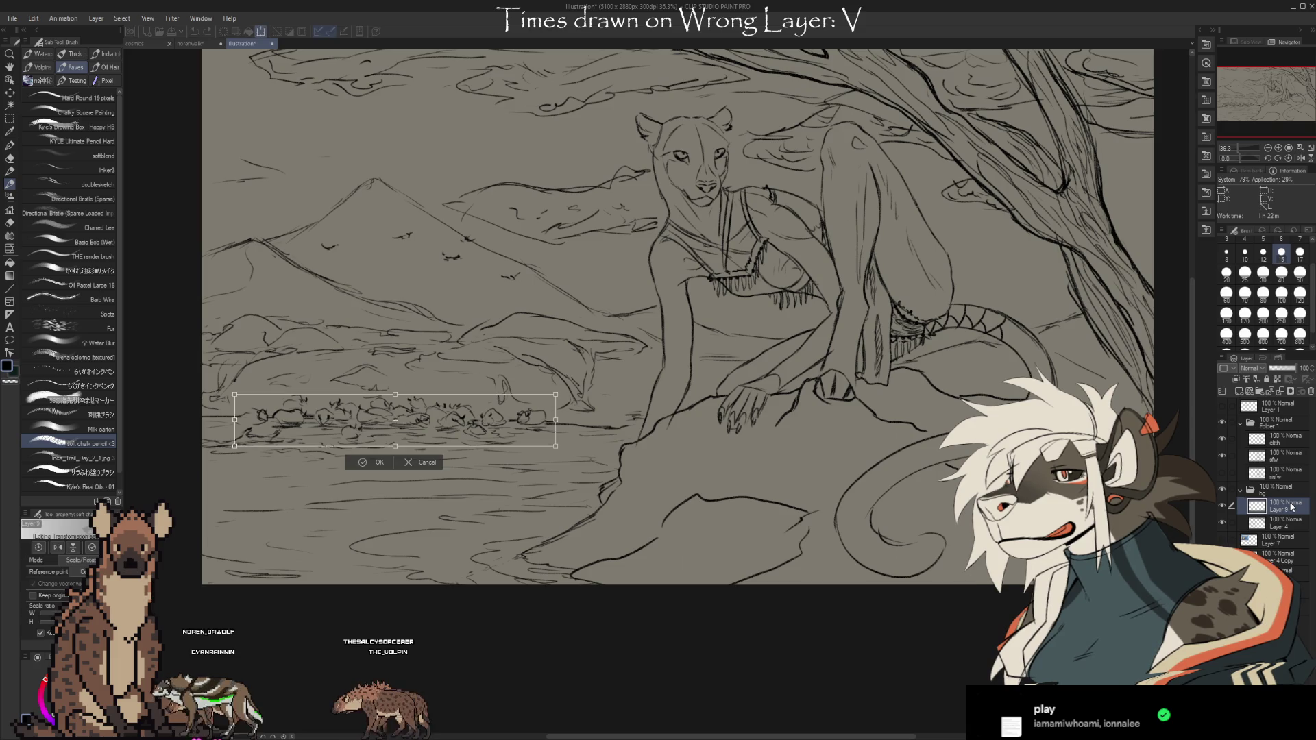
{"action": "left_click_drag", "start_coordinate": [391, 446], "coordinate": [391, 440]}
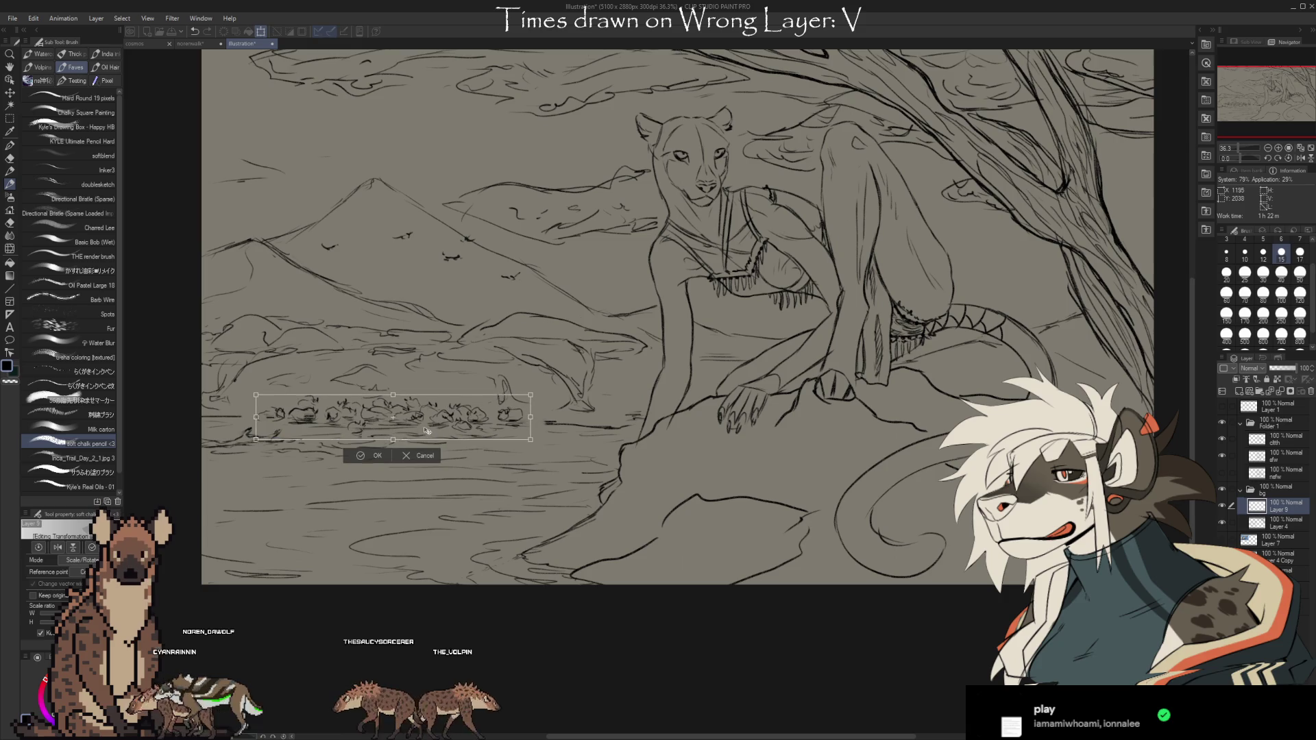
{"action": "left_click_drag", "start_coordinate": [428, 431], "coordinate": [425, 430]}
{"action": "key", "text": "Return"}
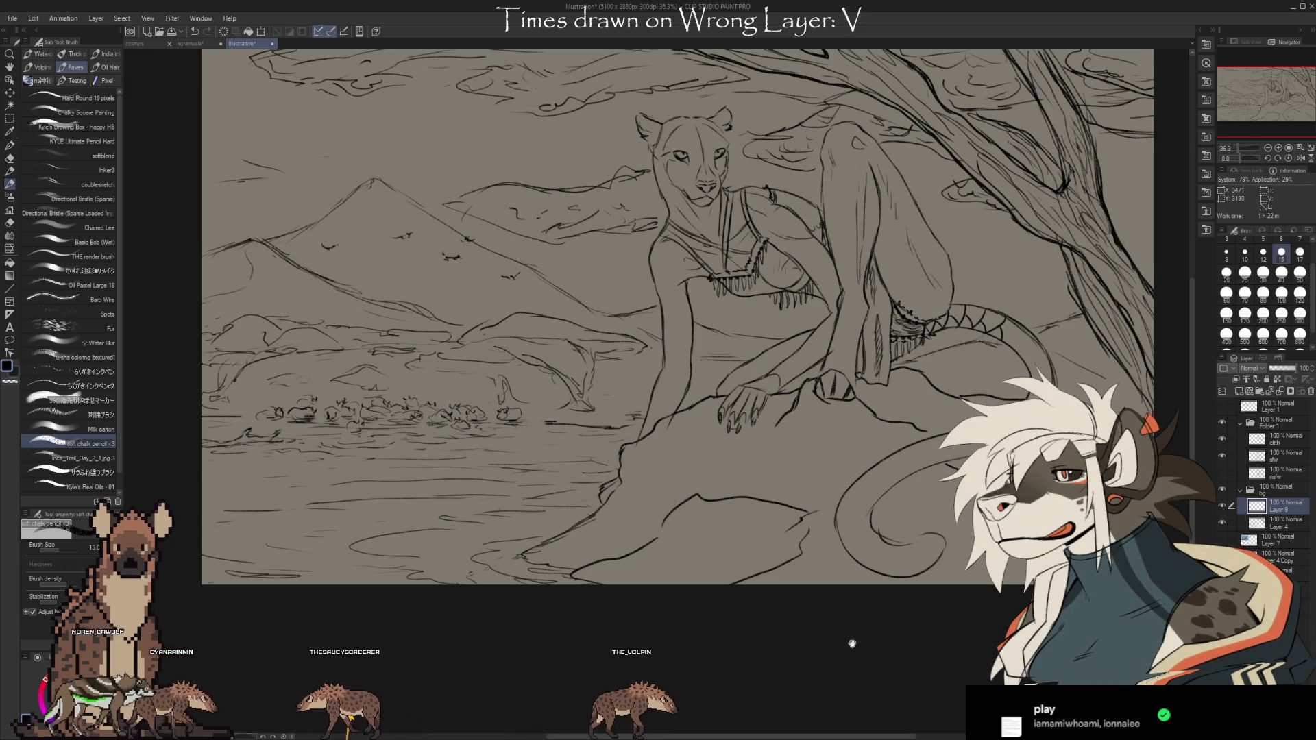
{"action": "left_click_drag", "start_coordinate": [841, 620], "coordinate": [810, 653]}
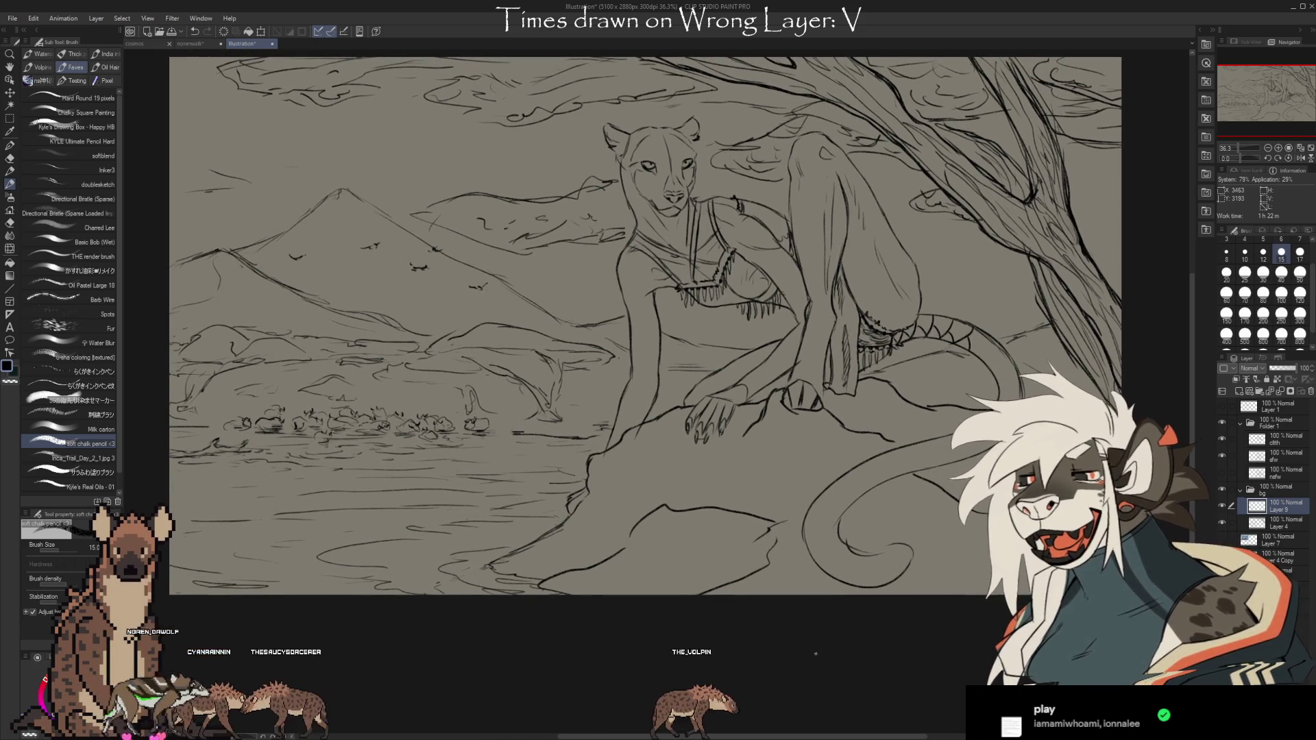
On Layer 4, extend a sketched acacia line to the right, touching up with the eraser
{"action": "left_click", "coordinate": [1278, 523]}
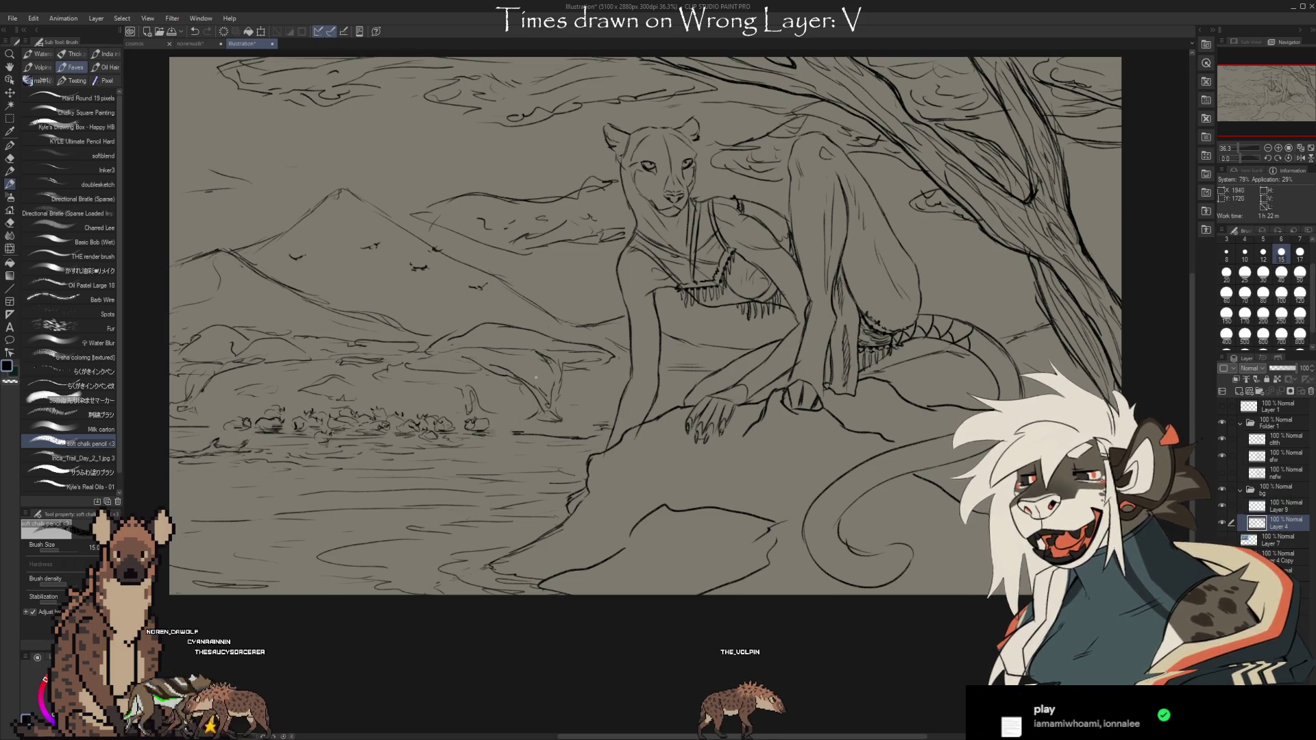
{"action": "left_click_drag", "start_coordinate": [507, 376], "coordinate": [594, 389]}
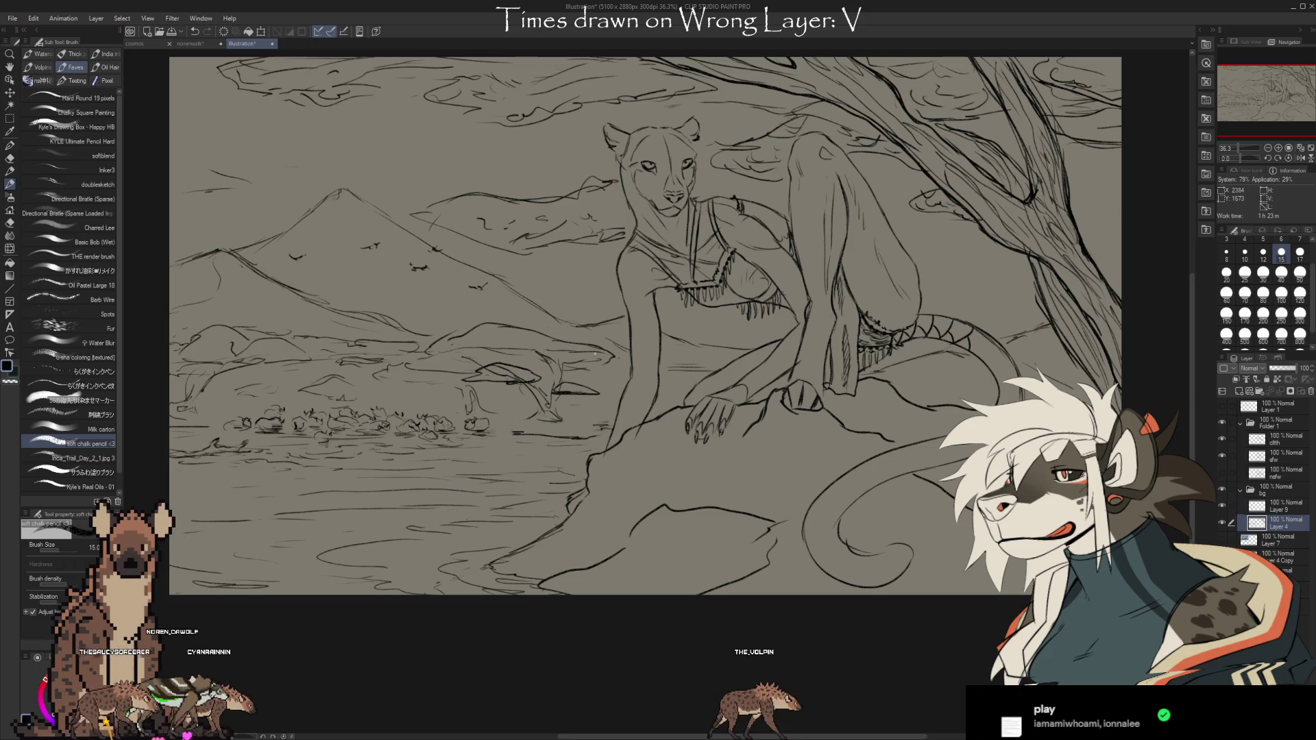
{"action": "key", "text": "e"}
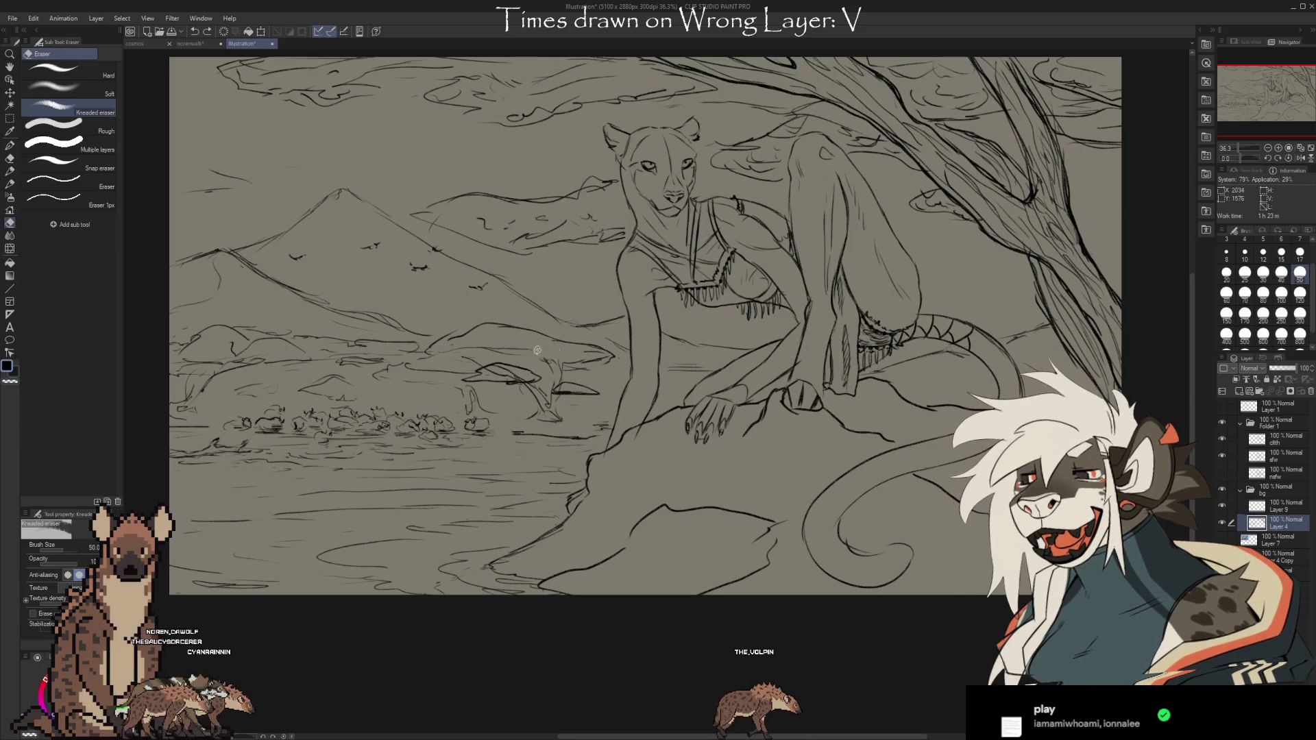
{"action": "key", "text": "b"}
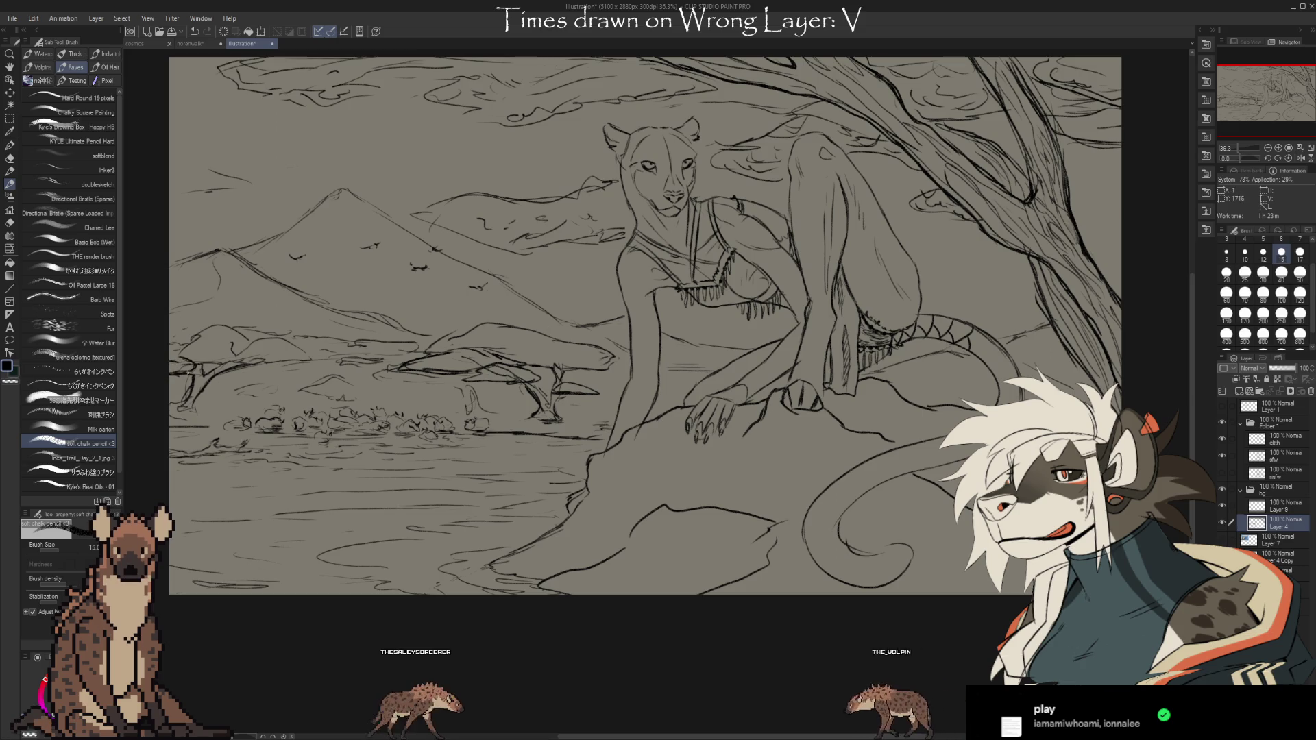
Refine the acacia canopies, alternating between the Kneaded eraser and chalk pencil
{"action": "key", "text": "e"}
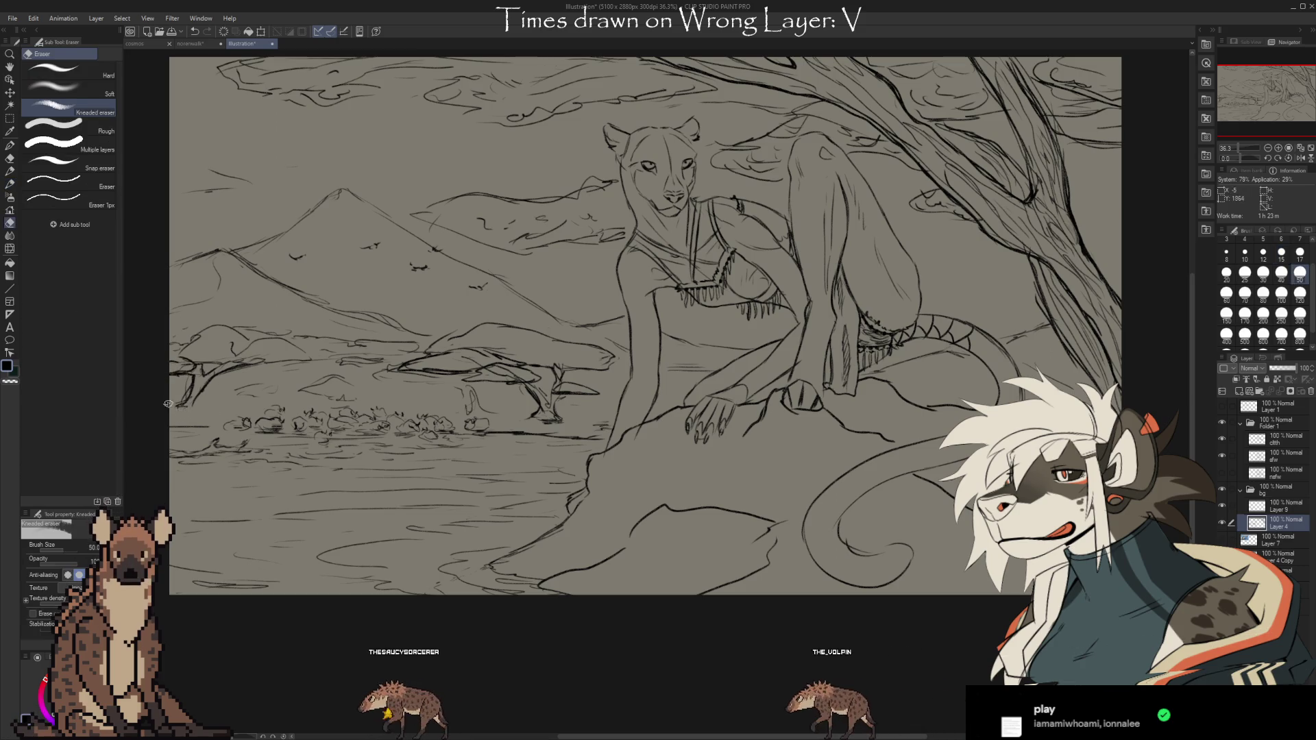
{"action": "key", "text": "b"}
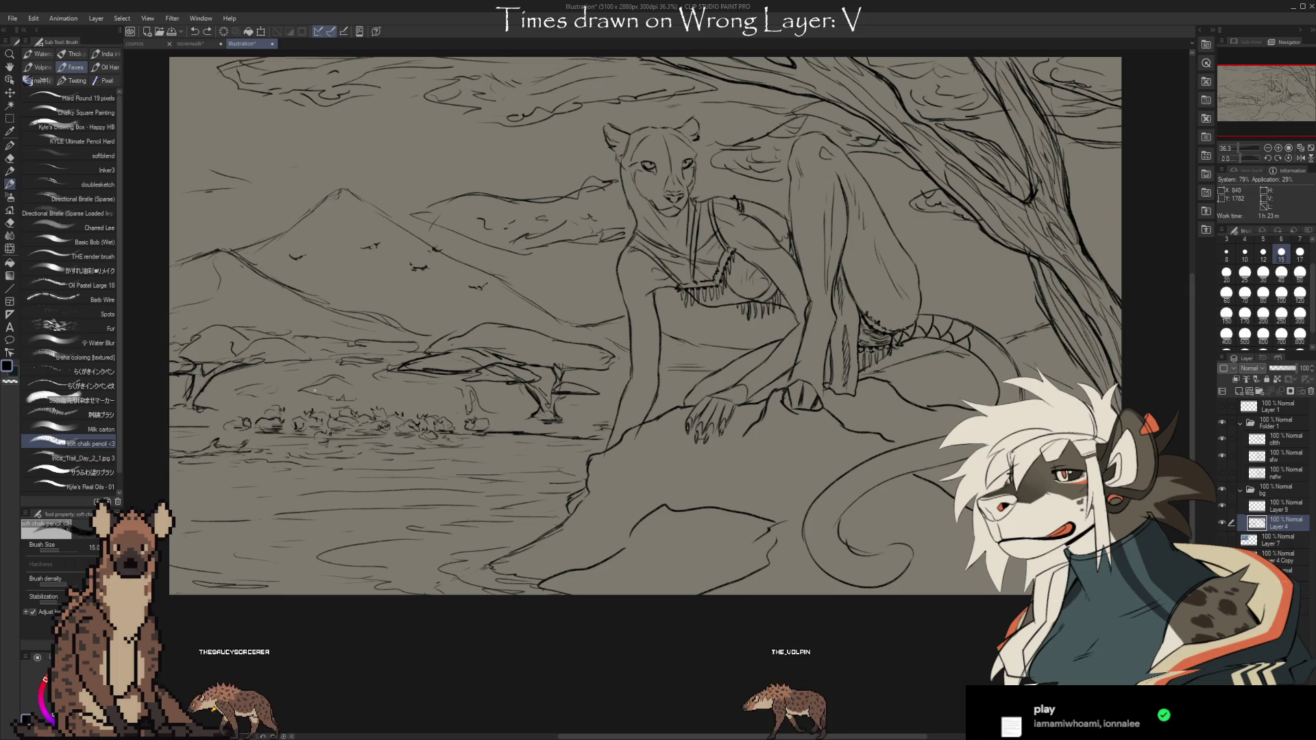
{"action": "key", "text": "e"}
{"action": "key", "text": "b"}
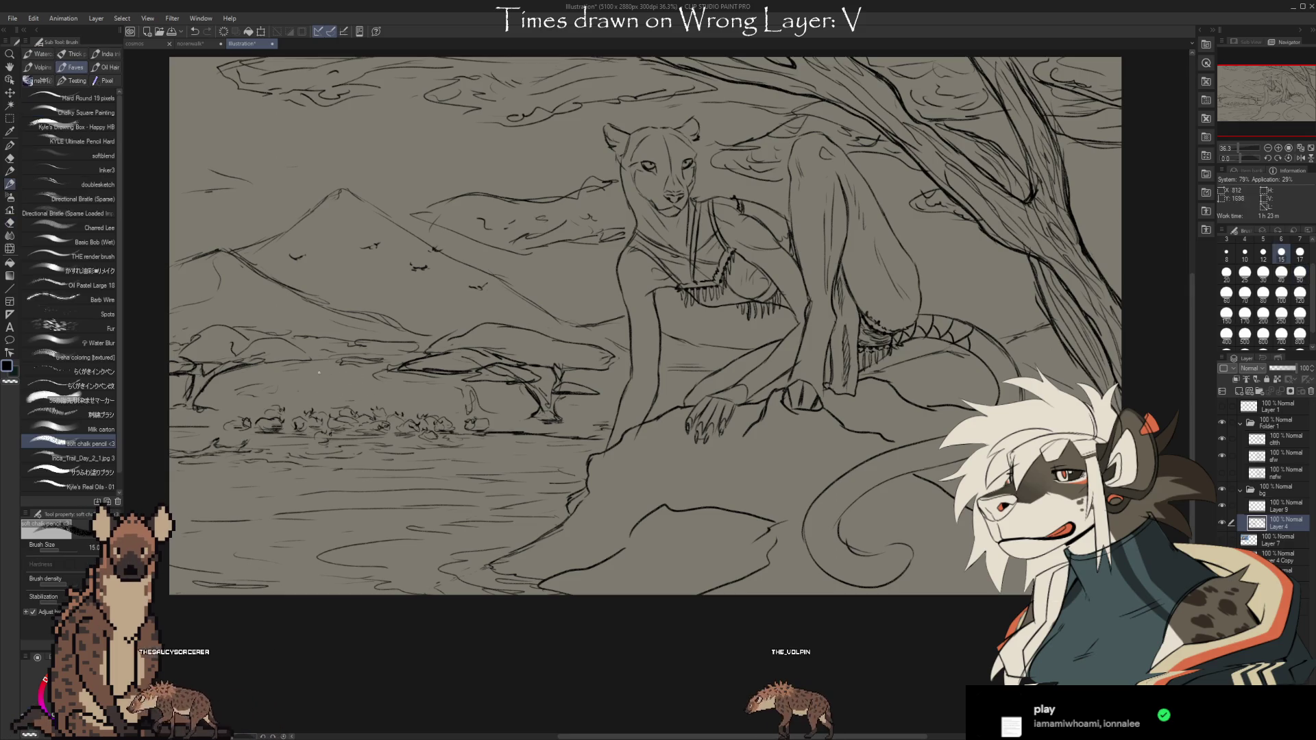
{"action": "key", "text": "b"}
{"action": "key", "text": "b"}
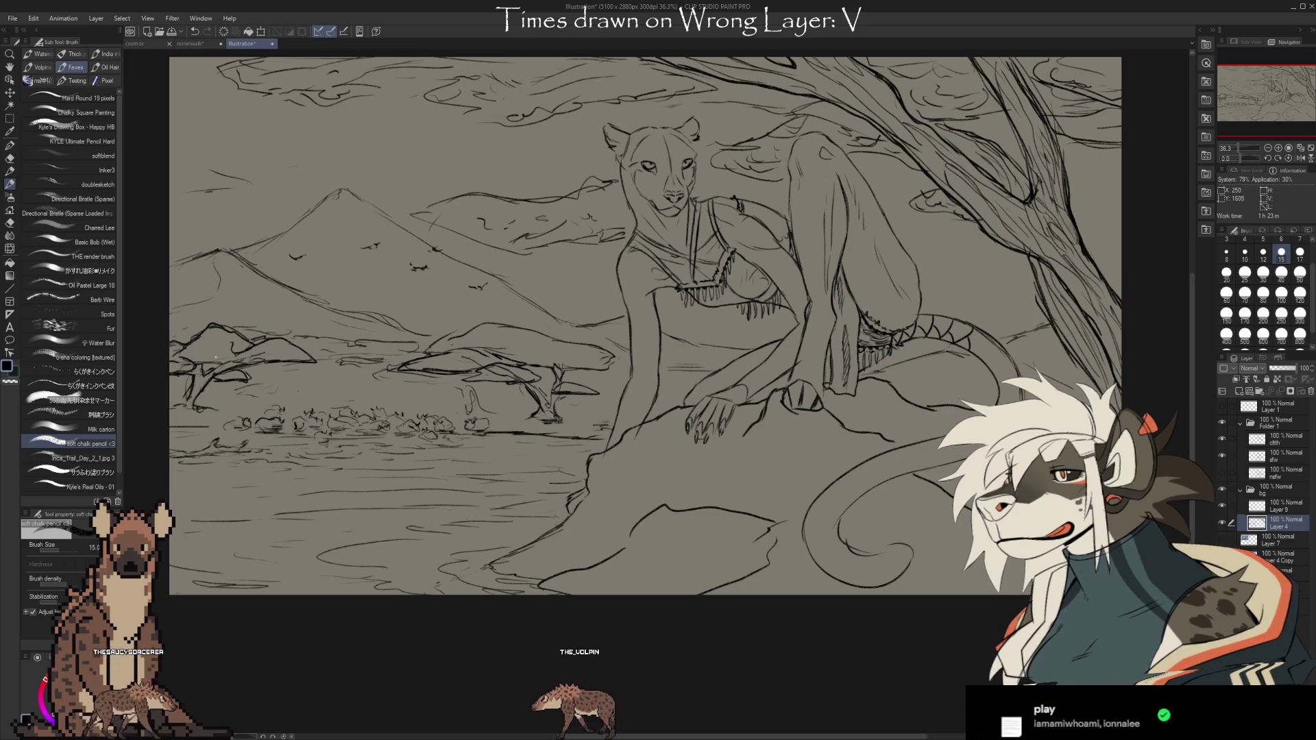
{"action": "key", "text": "e"}
{"action": "key", "text": "b"}
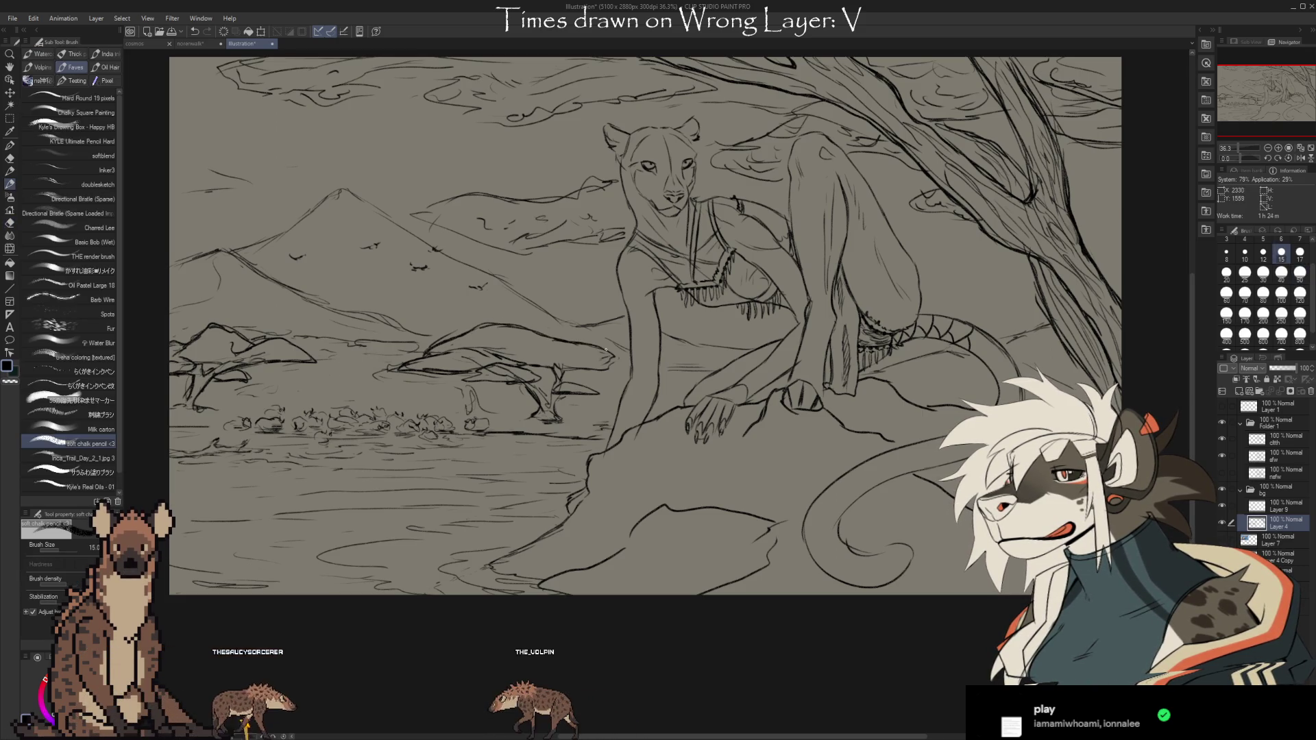
{"action": "key", "text": "e"}
{"action": "key", "text": "b"}
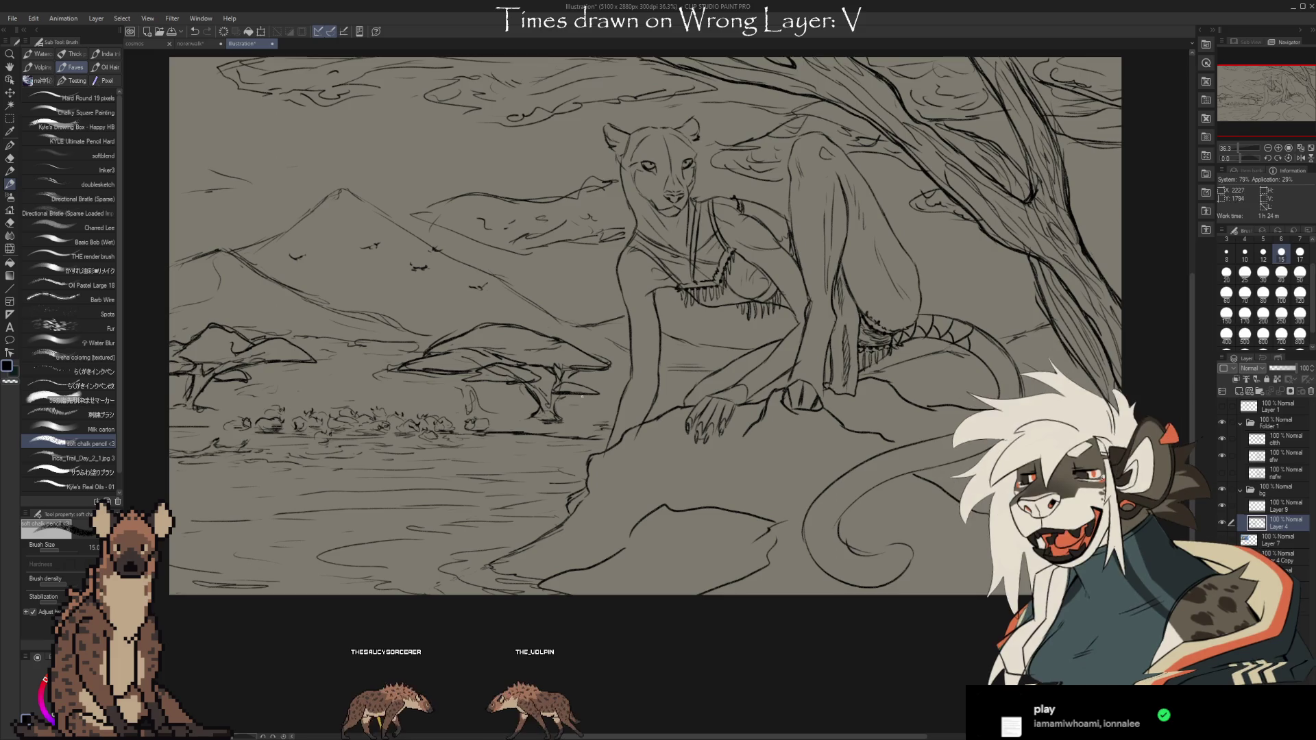
{"action": "key", "text": "e"}
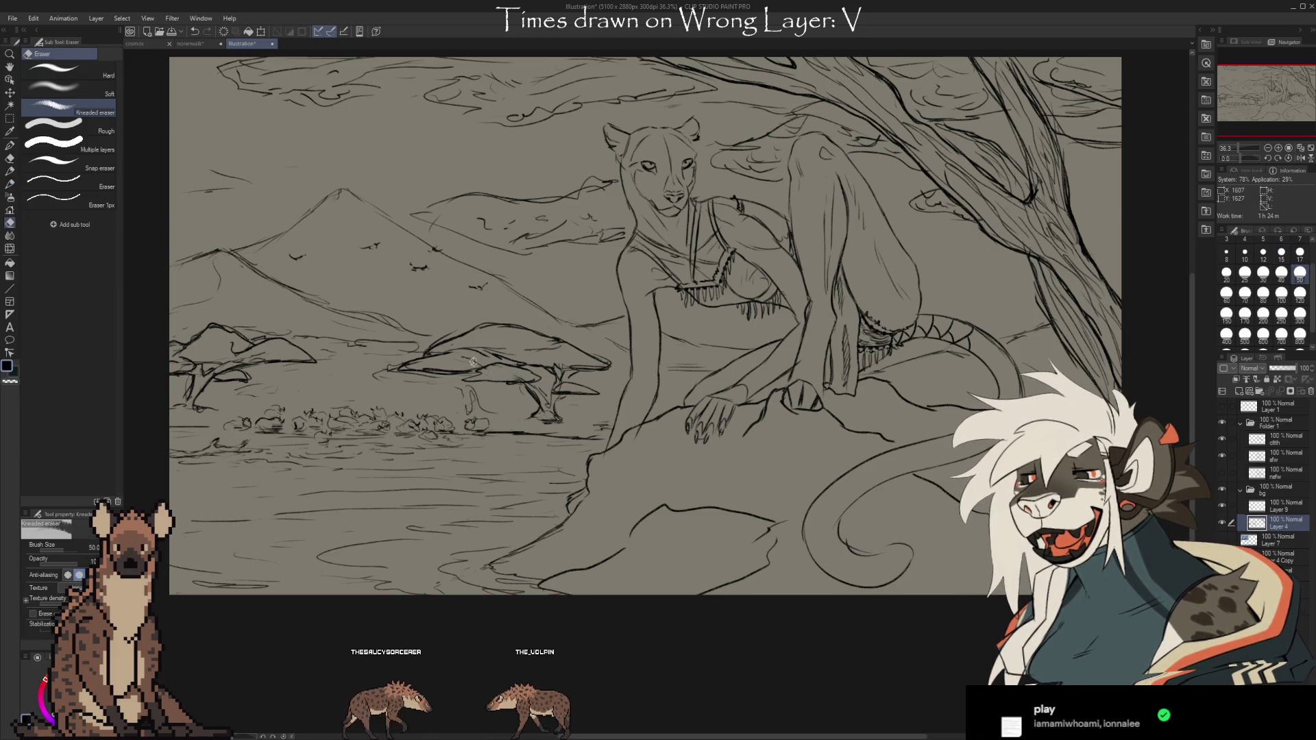
{"action": "key", "text": "b"}
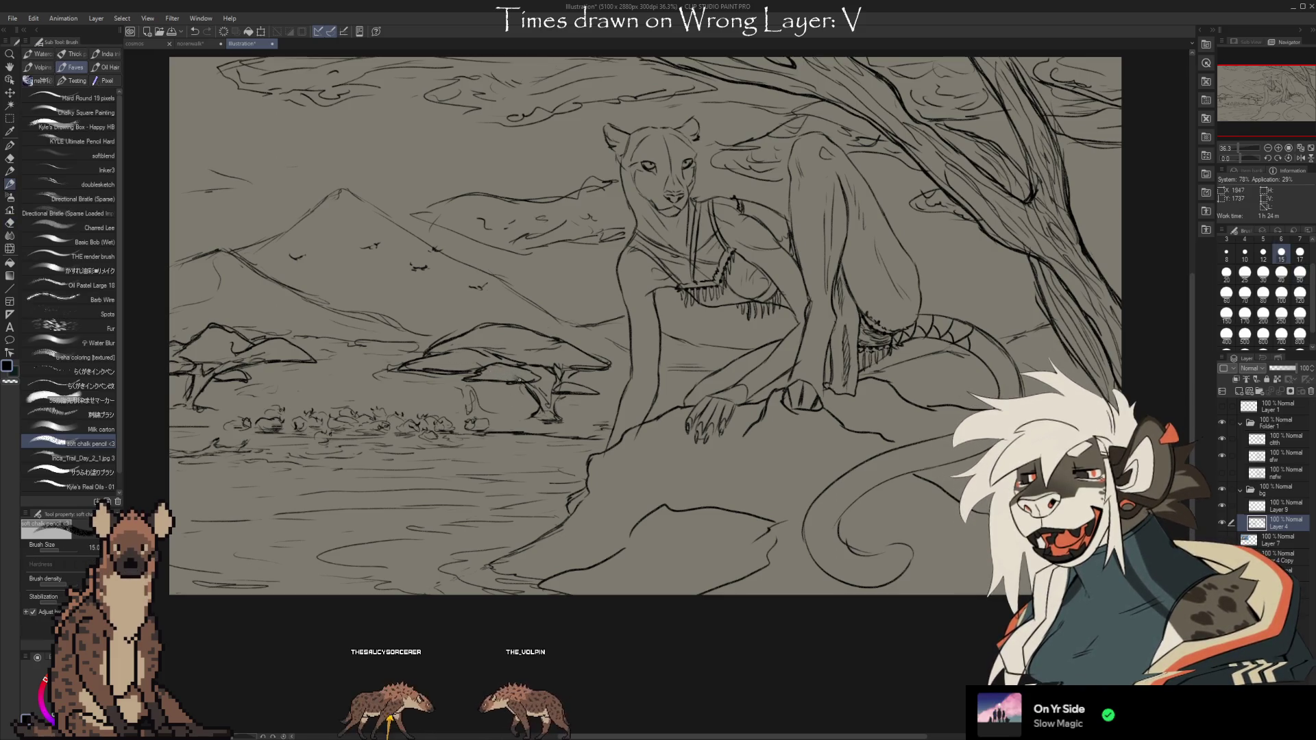
{"action": "key", "text": "e"}
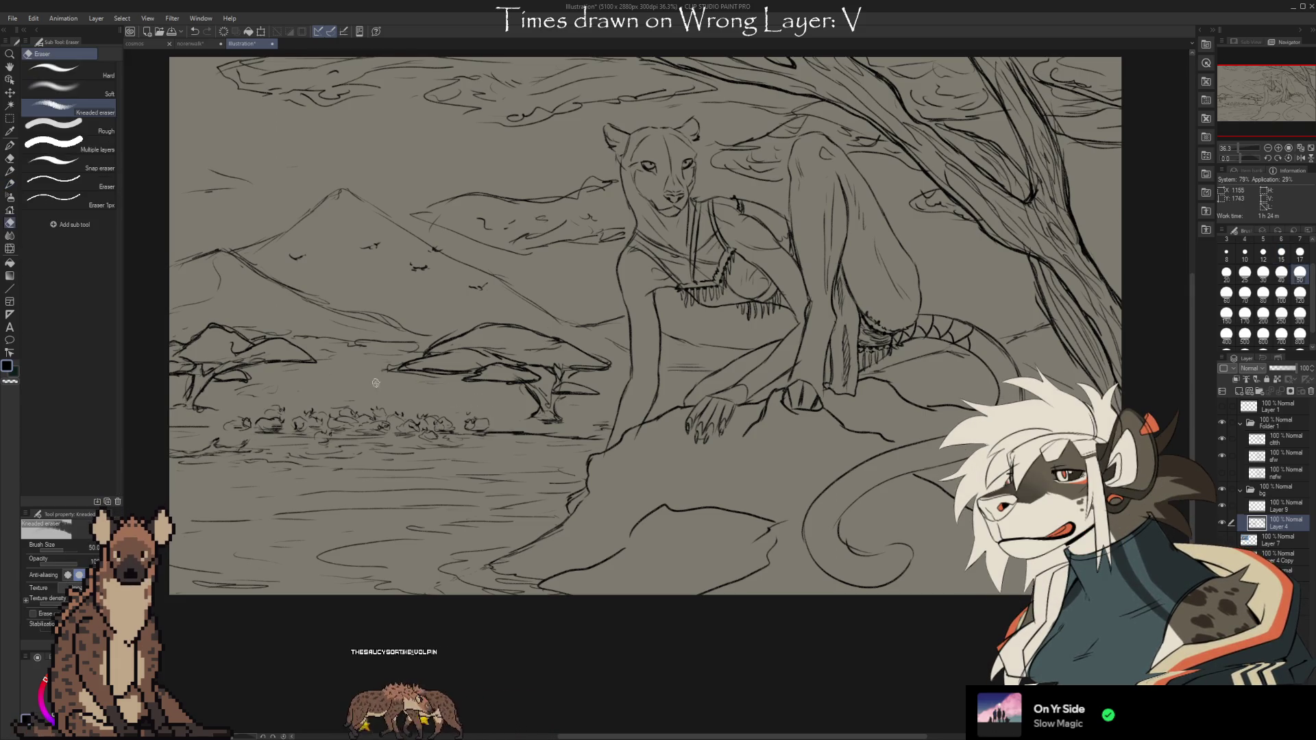
{"action": "key", "text": "b"}
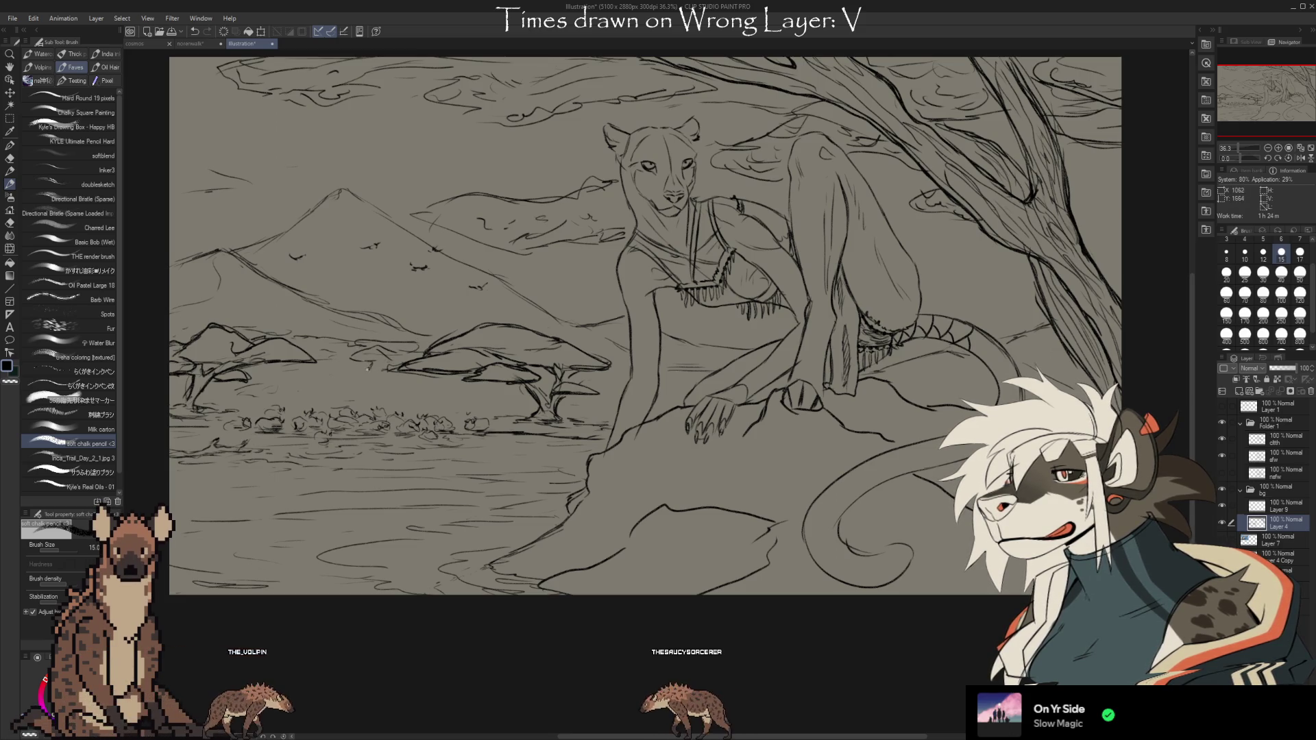
Sketch a small distant acacia tree in the savanna
{"action": "left_click_drag", "start_coordinate": [358, 362], "coordinate": [376, 377]}
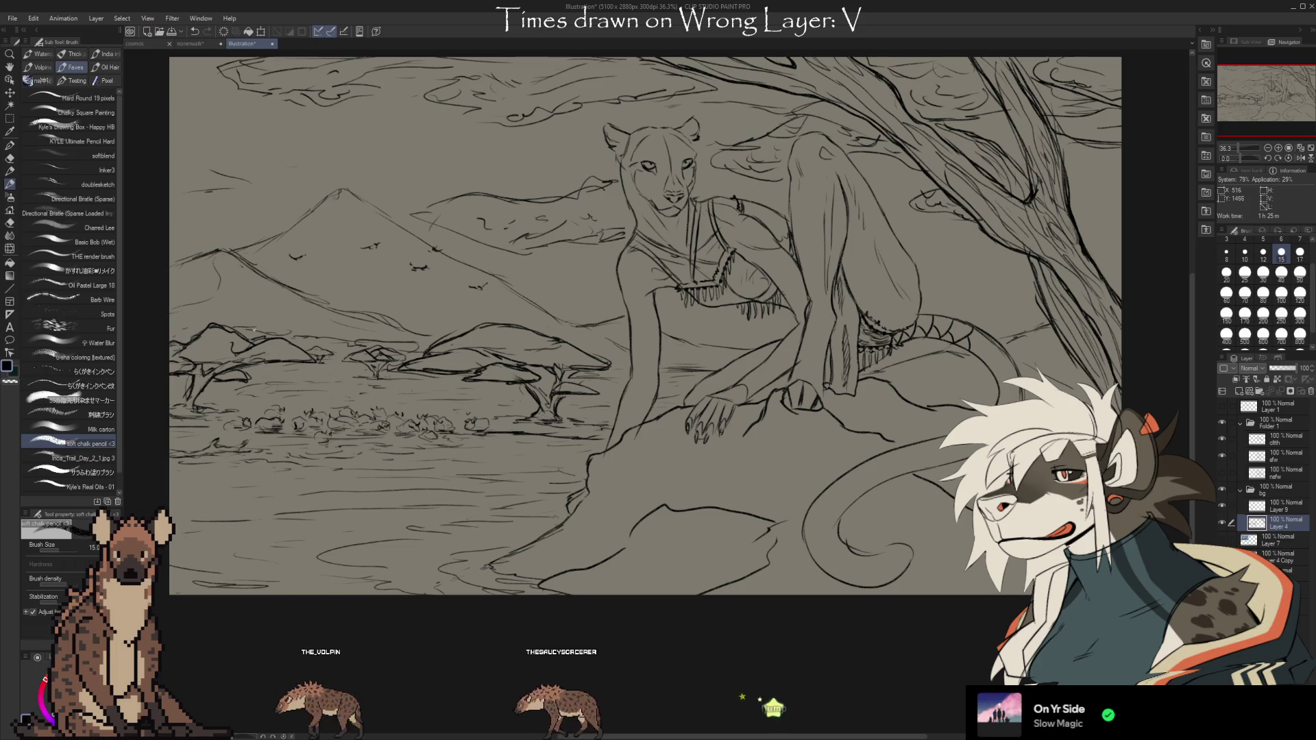
{"action": "key", "text": "e"}
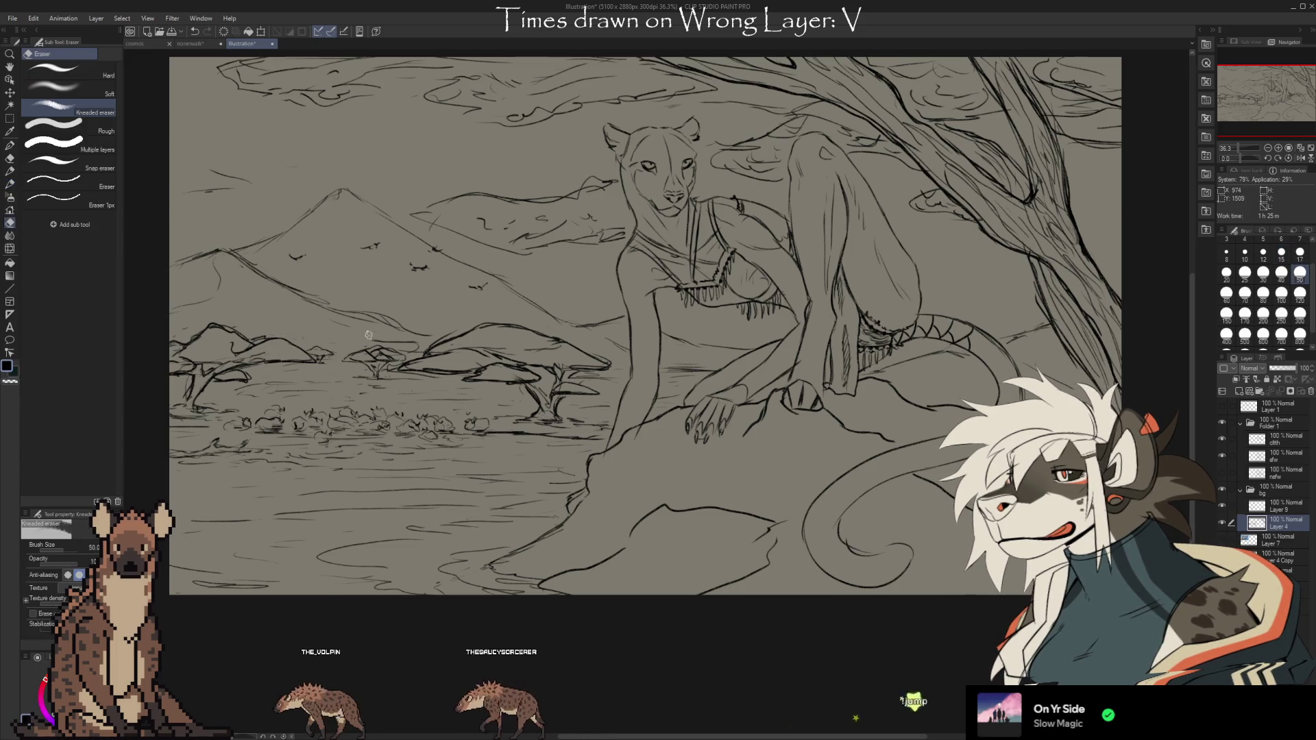
{"action": "key", "text": "b"}
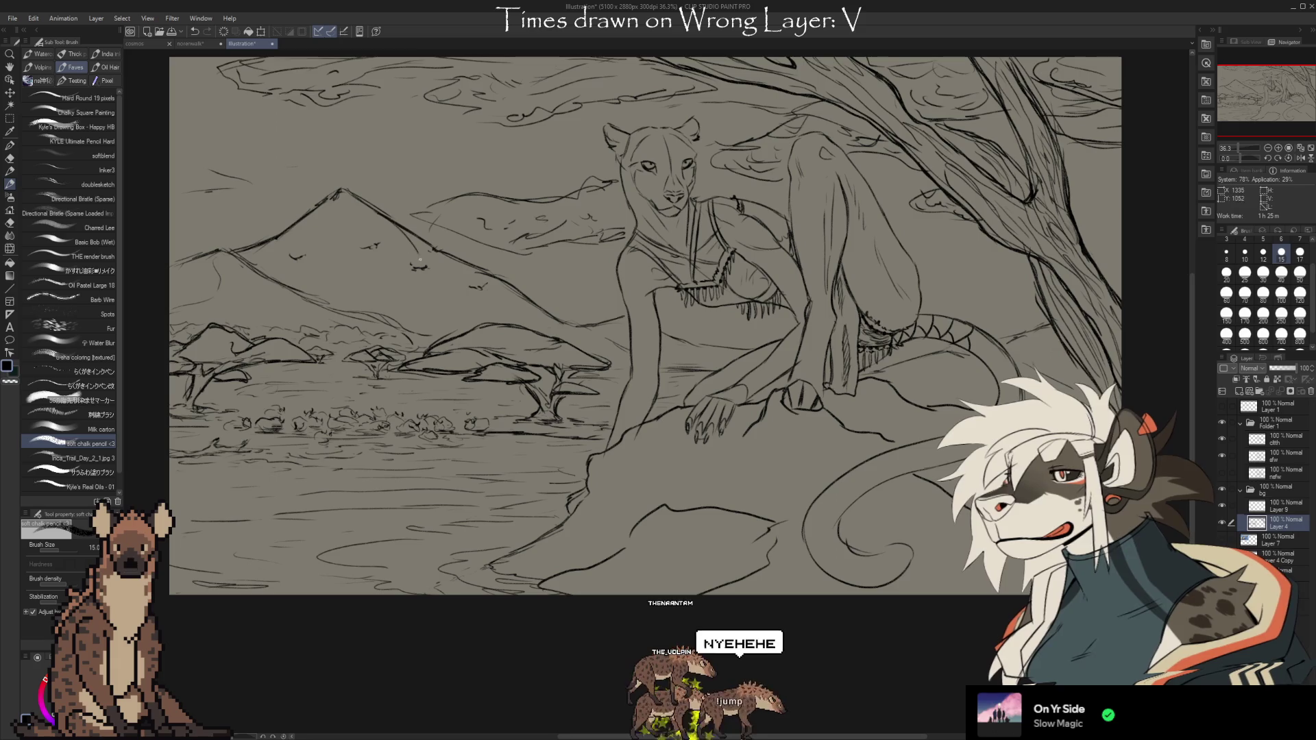
Strengthen the outline of the mountain slope, cleaning it up with the eraser
{"action": "left_click_drag", "start_coordinate": [401, 286], "coordinate": [442, 335]}
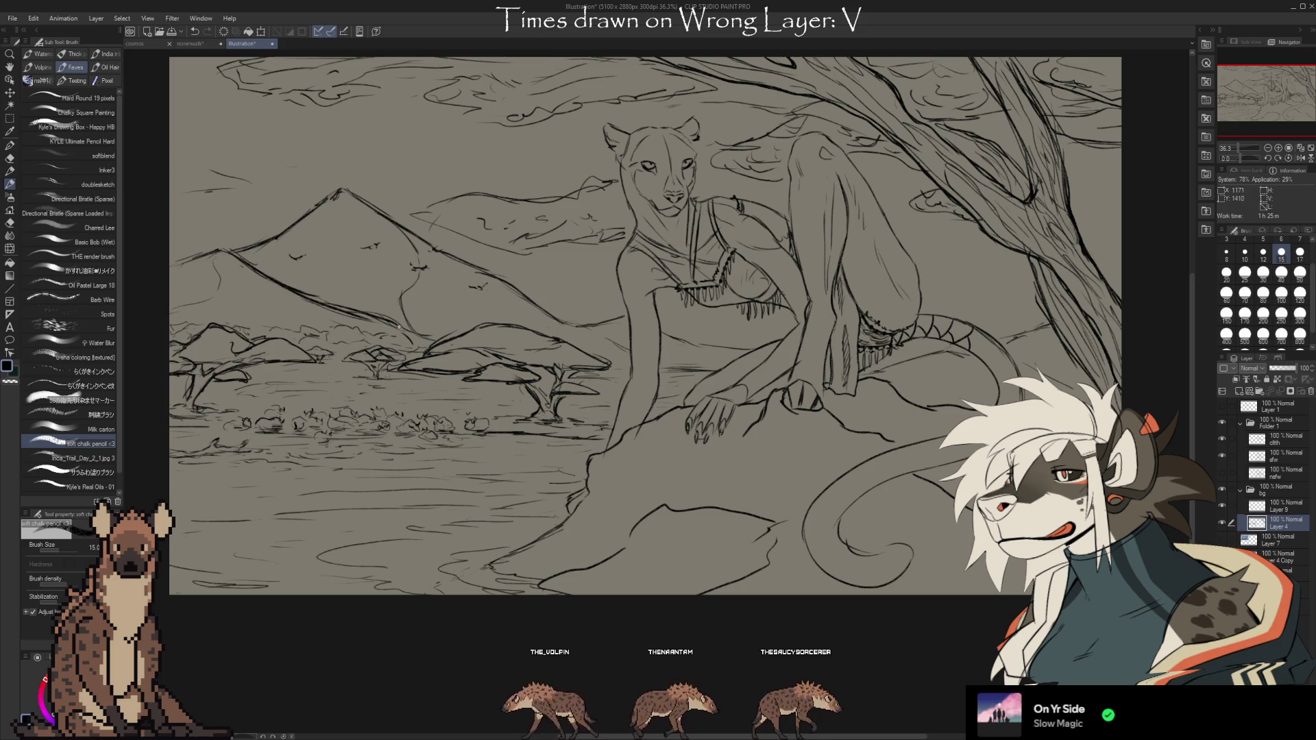
{"action": "key", "text": "e"}
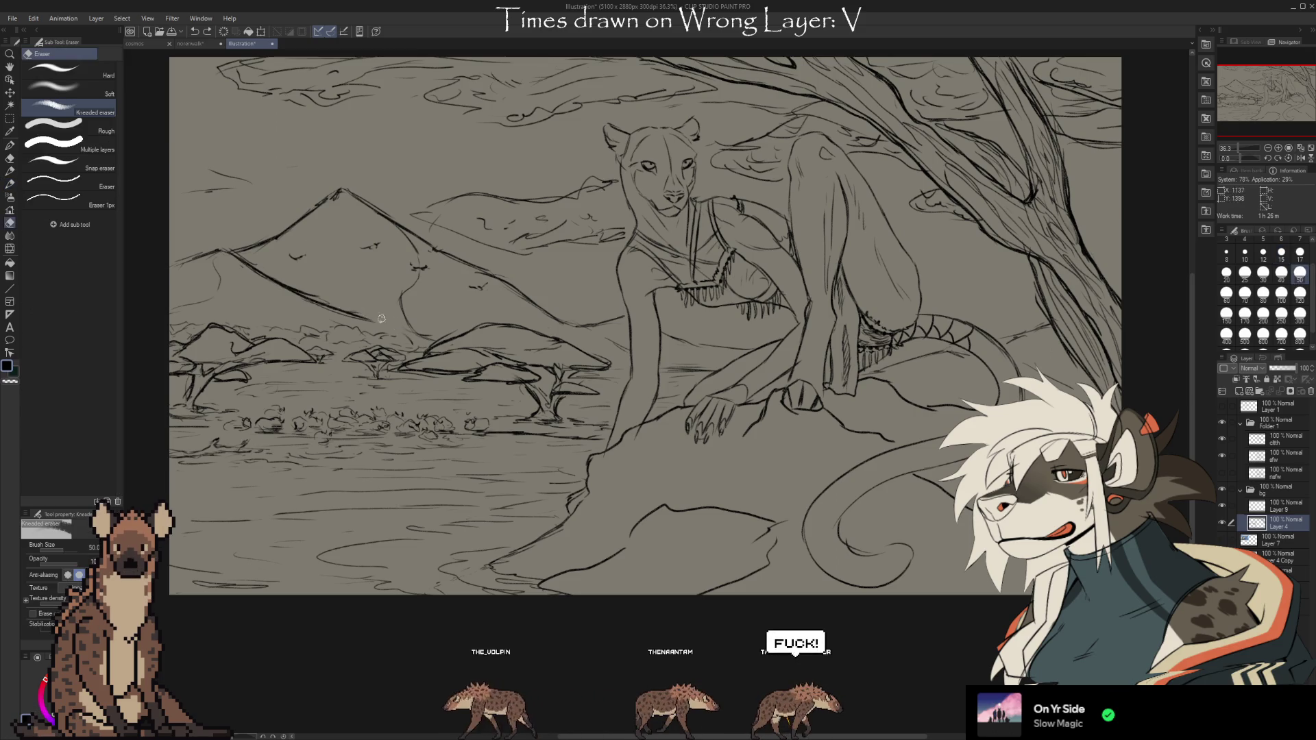
{"action": "key", "text": "b"}
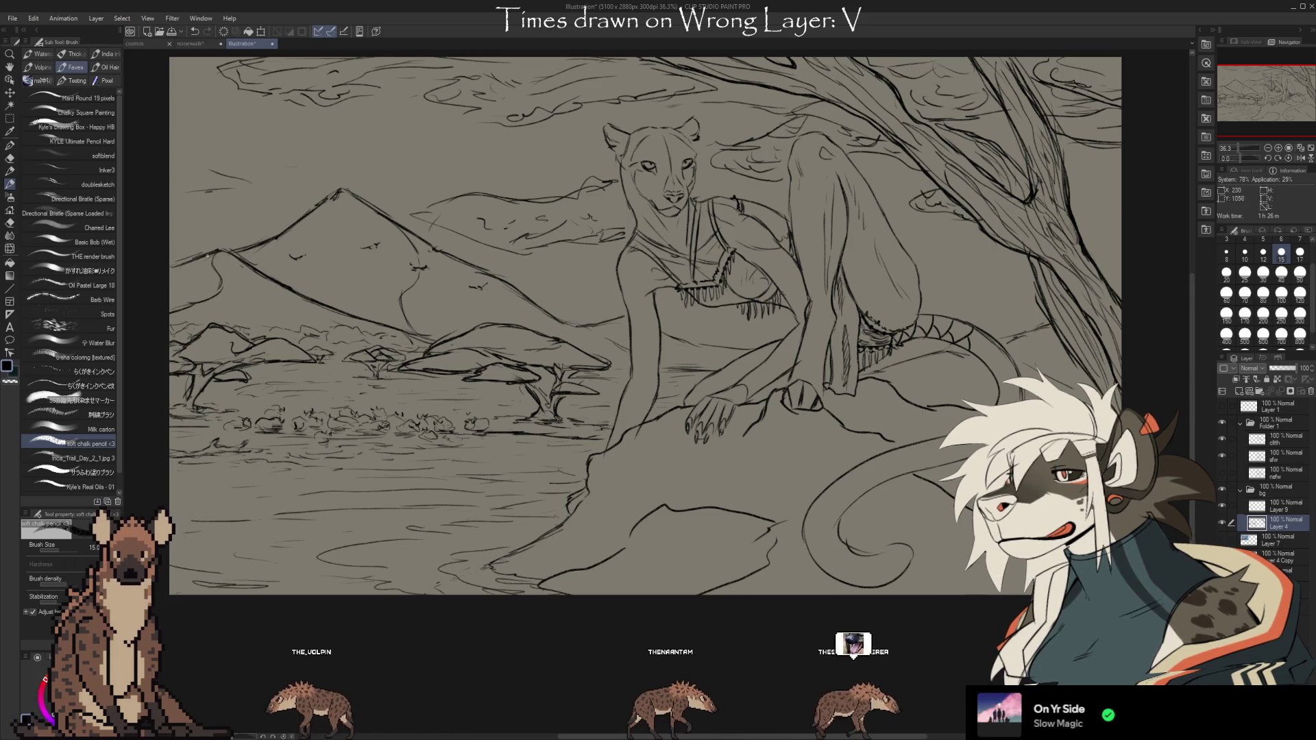
{"action": "key", "text": "e"}
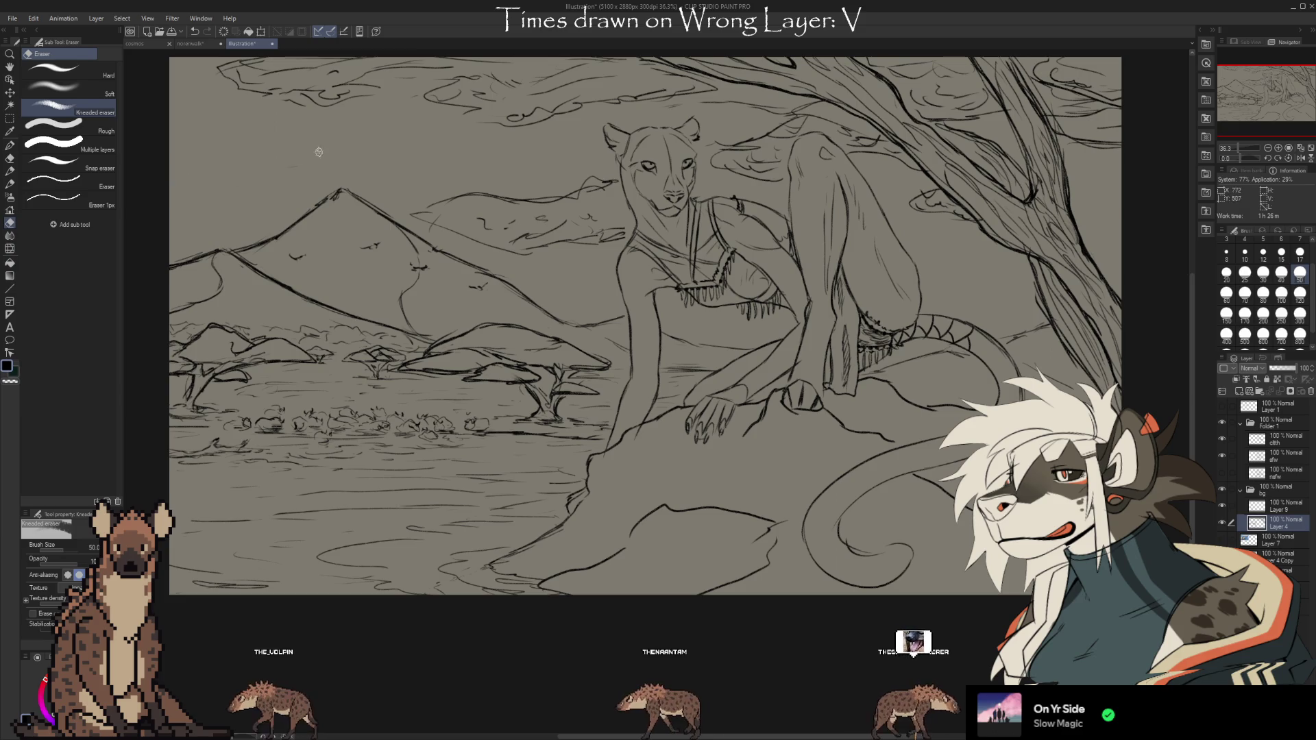
{"action": "mouse_move", "coordinate": [815, 449]}
{"action": "left_mouse_down"}
{"action": "mouse_move", "coordinate": [747, 495]}
{"action": "mouse_move", "coordinate": [757, 501]}
{"action": "left_mouse_up"}
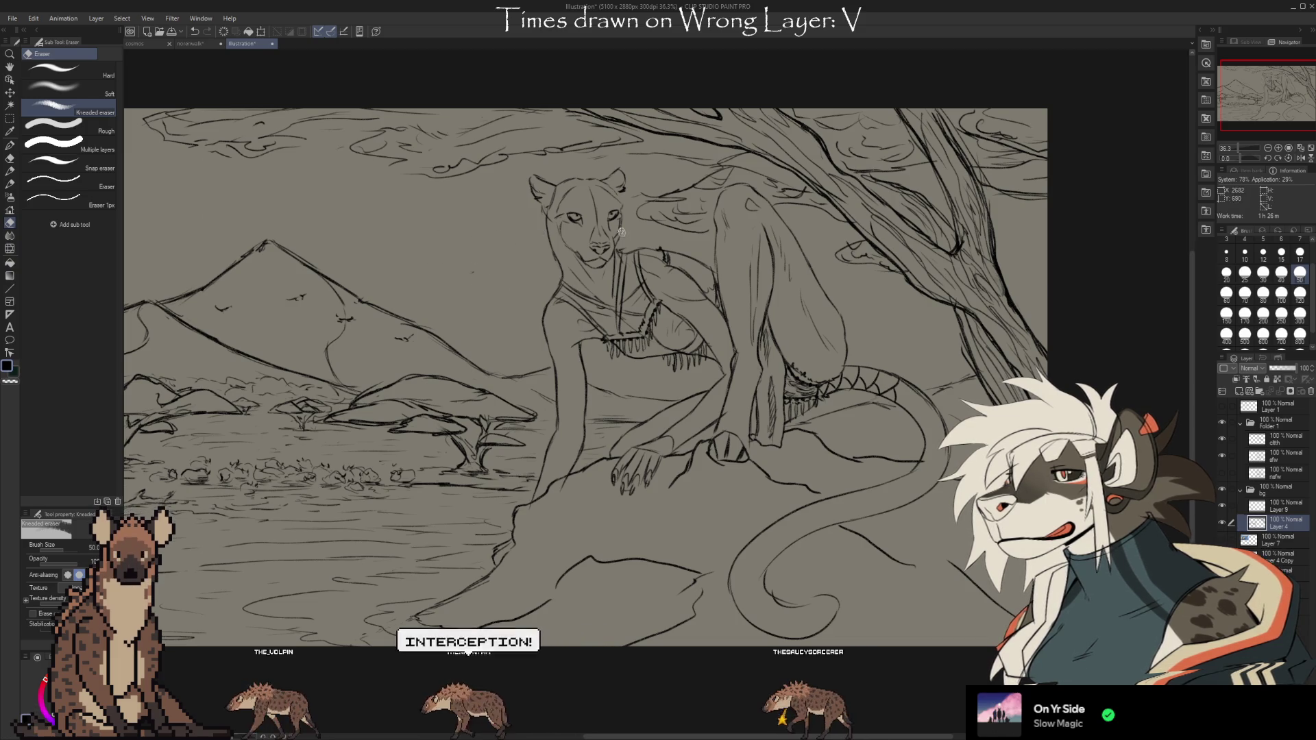
{"action": "key", "text": "b"}
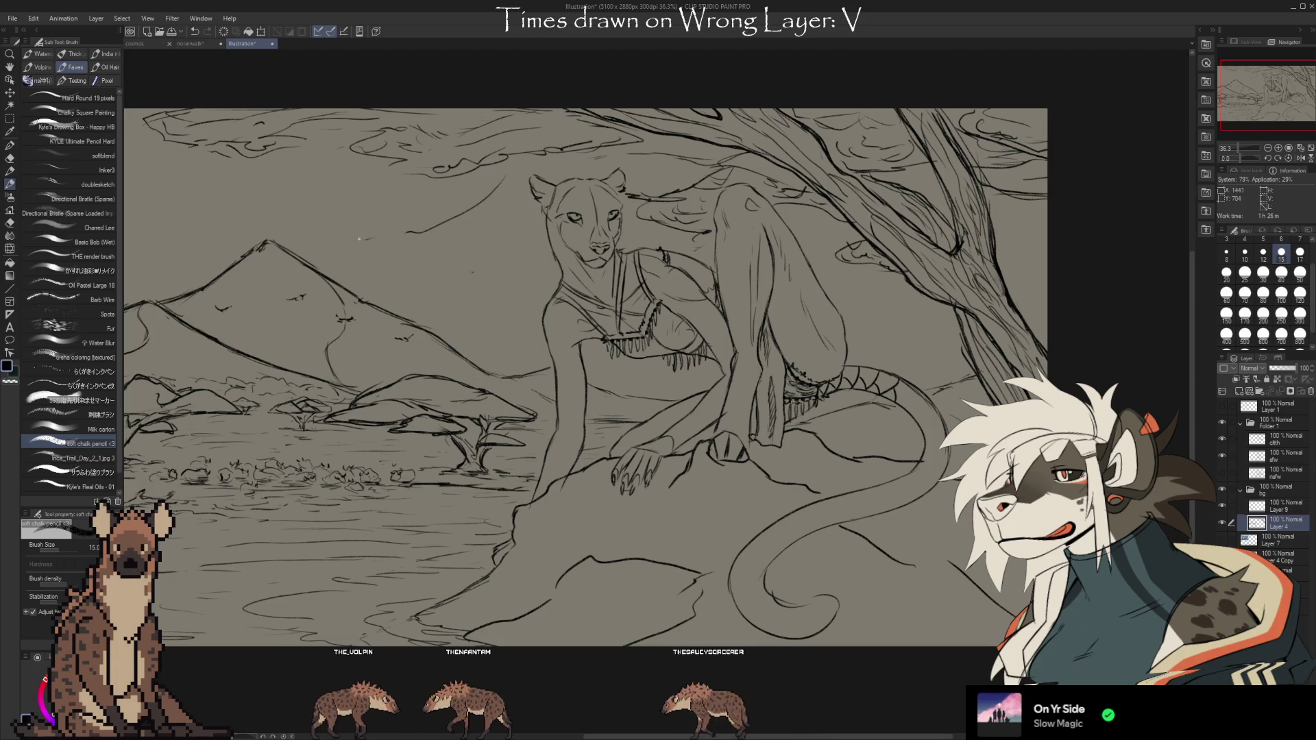
{"action": "mouse_move", "coordinate": [524, 214]}
{"action": "left_mouse_down"}
{"action": "mouse_move", "coordinate": [341, 224]}
{"action": "mouse_move", "coordinate": [453, 272]}
{"action": "left_mouse_up"}
{"action": "key", "text": "ctrl+z"}
{"action": "key", "text": "ctrl+z"}
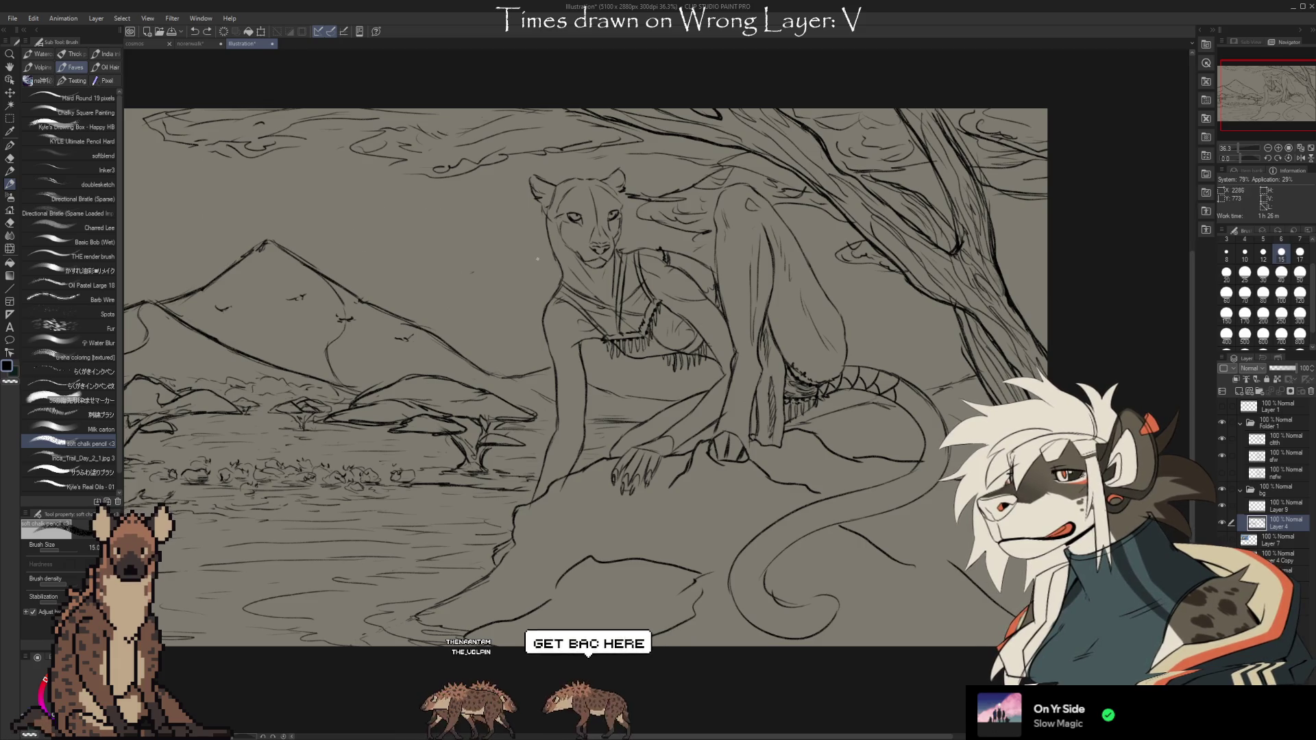
{"action": "left_click_drag", "start_coordinate": [480, 196], "coordinate": [312, 224]}
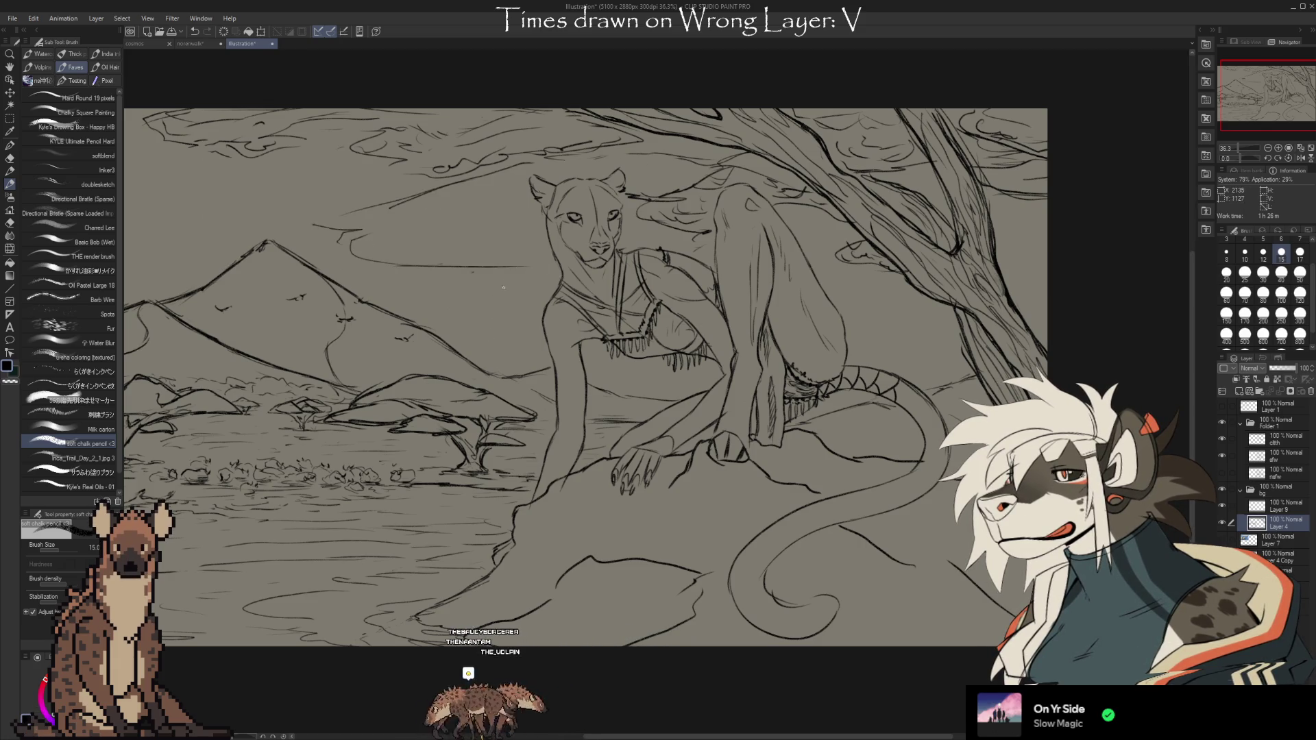
{"action": "left_click_drag", "start_coordinate": [511, 241], "coordinate": [326, 220]}
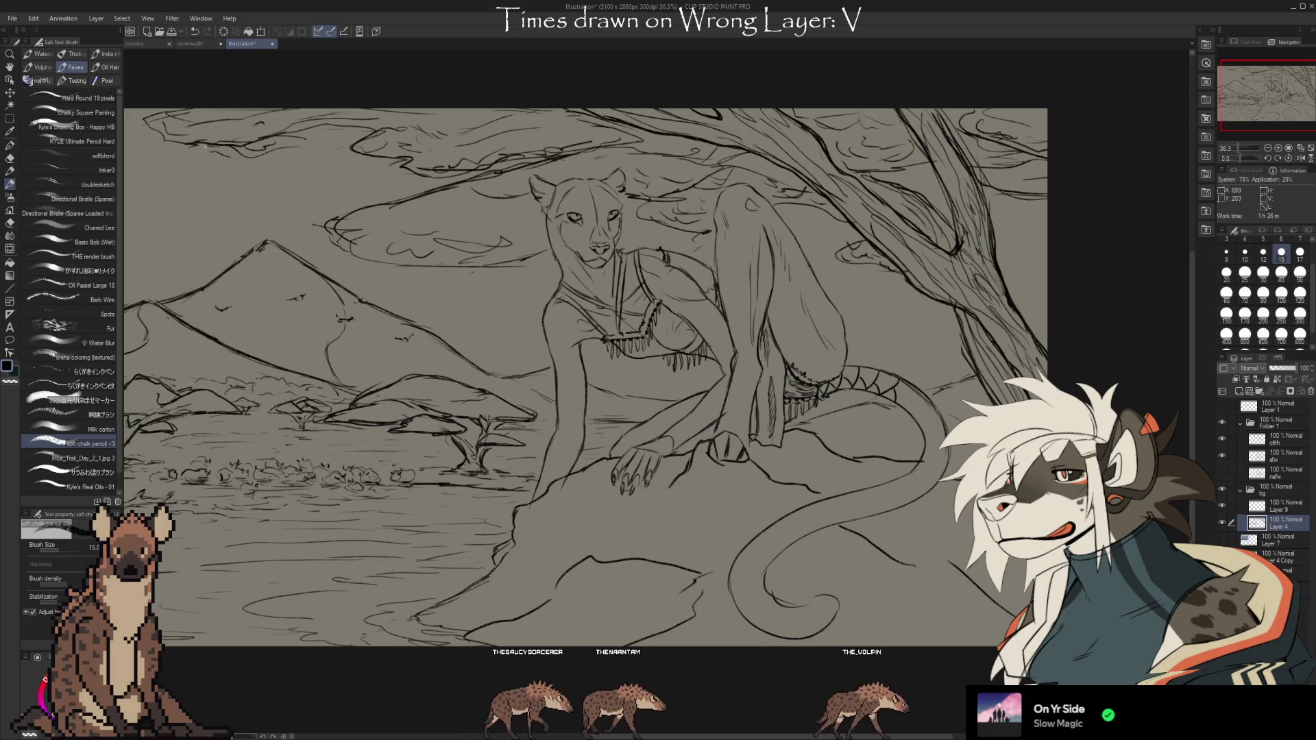
{"action": "left_click_drag", "start_coordinate": [651, 206], "coordinate": [628, 229]}
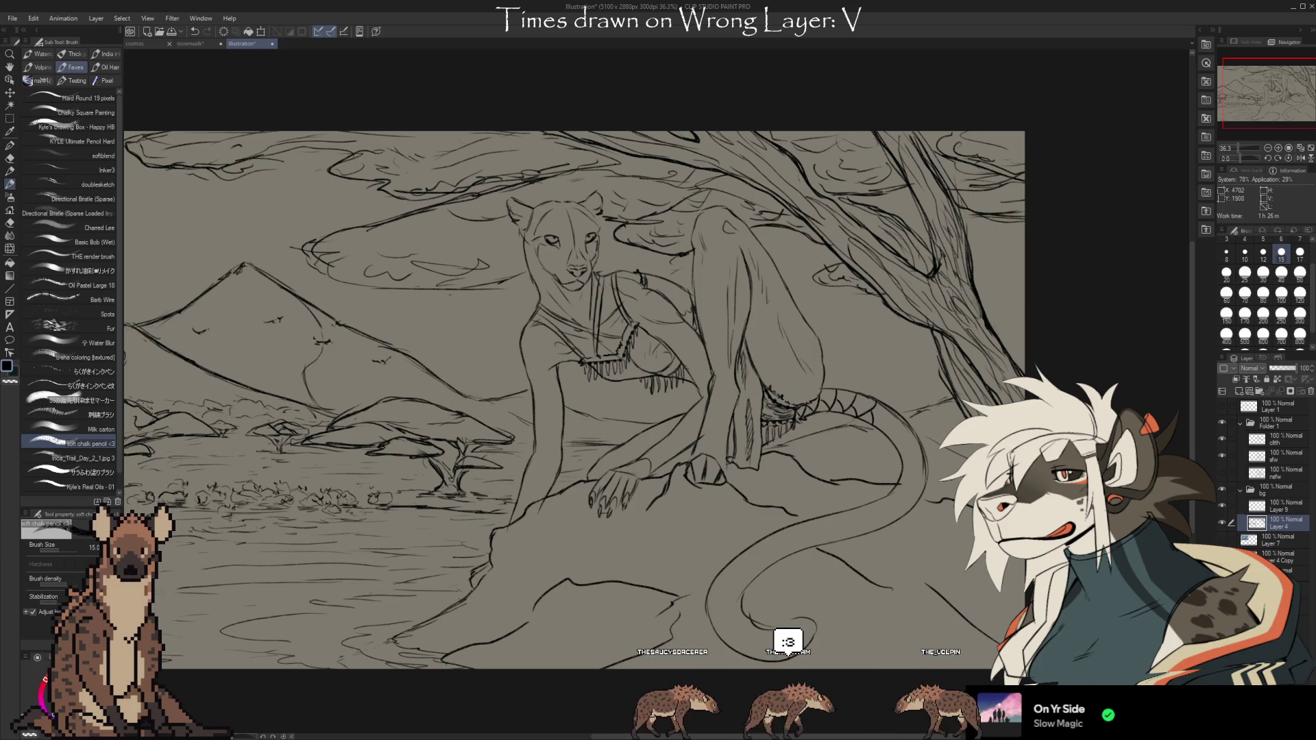
{"action": "key", "text": "e"}
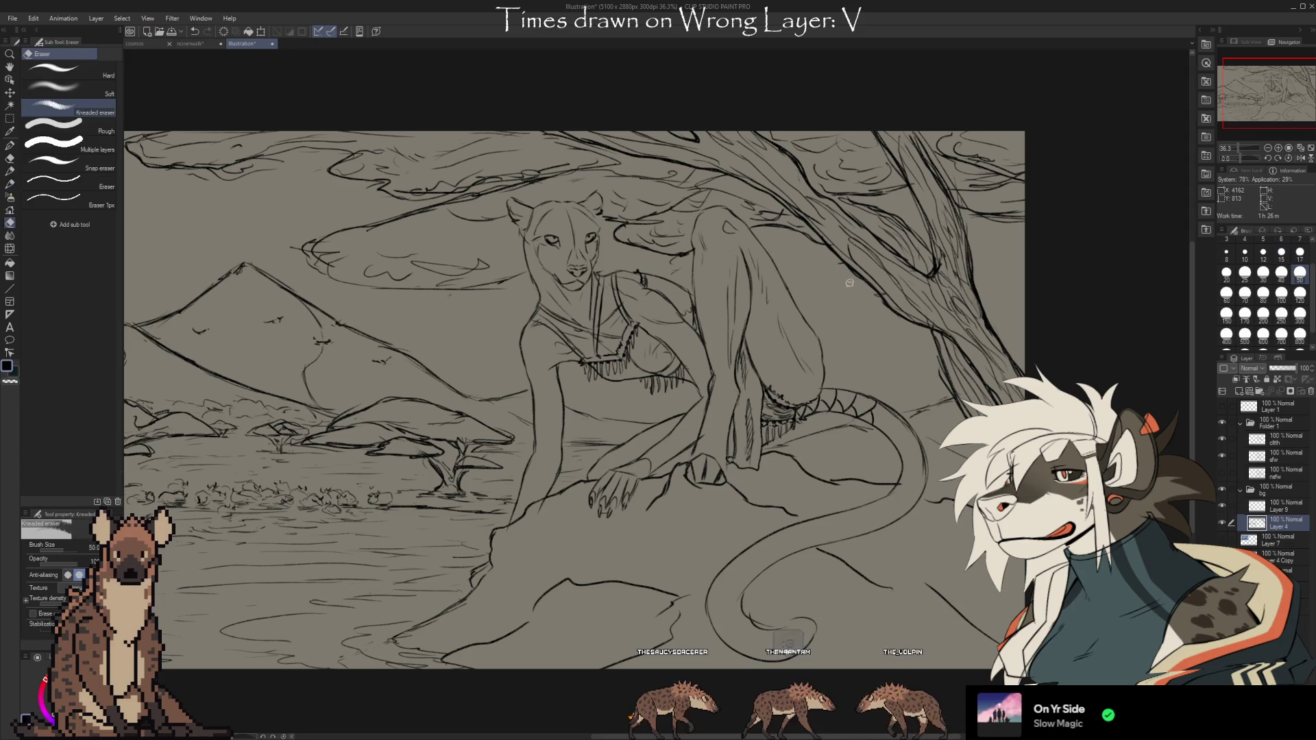
{"action": "key", "text": "b"}
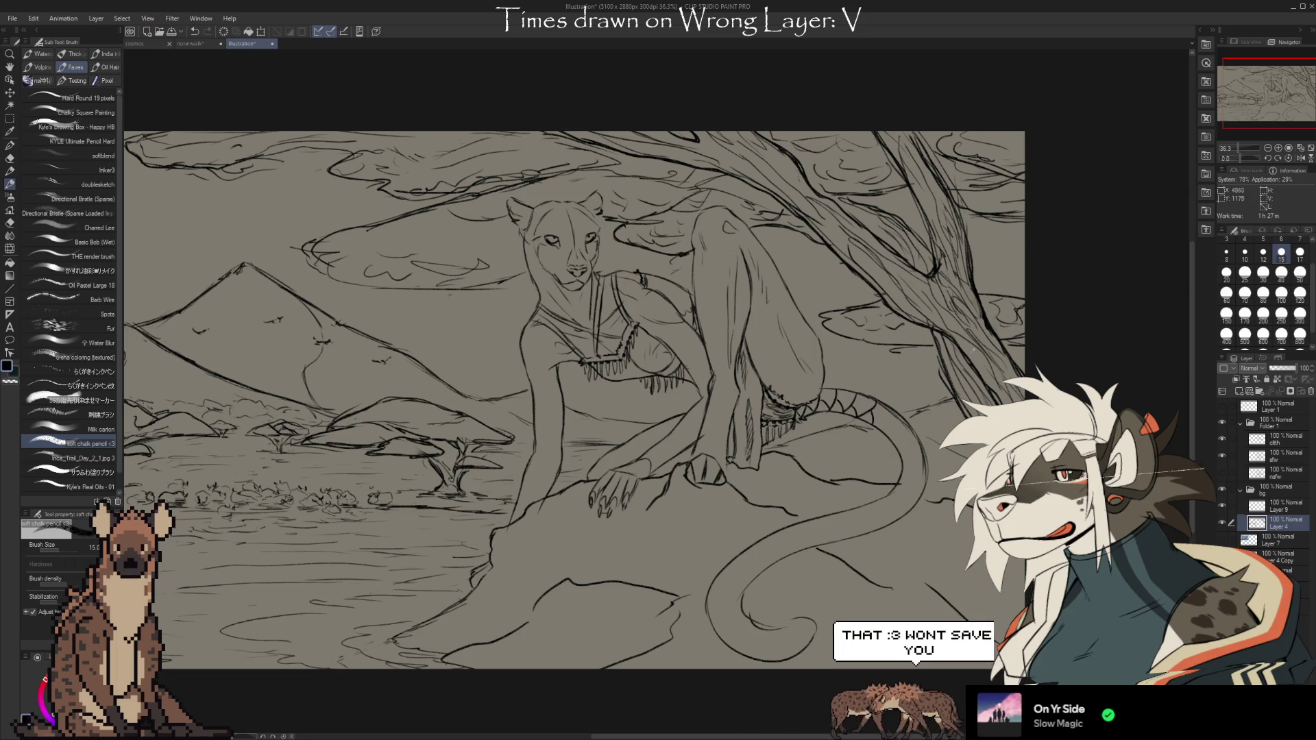
{"action": "key", "text": "e"}
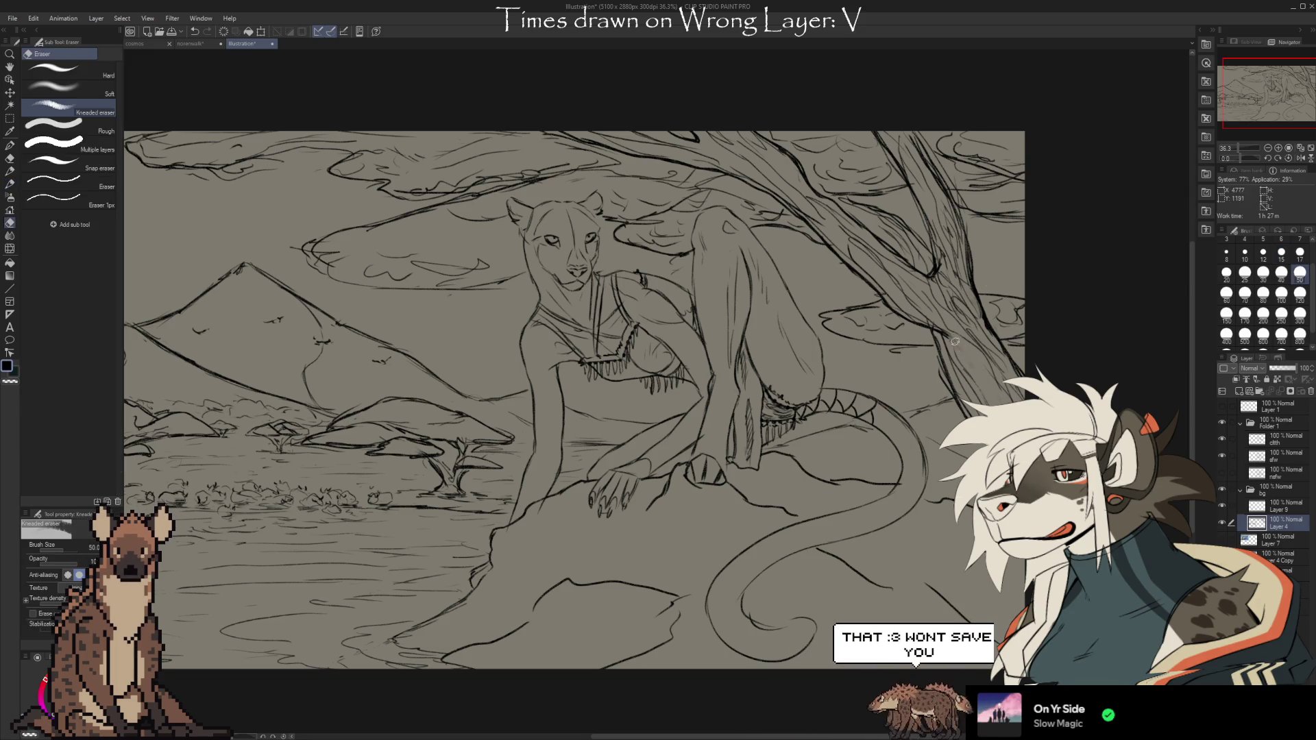
{"action": "key", "text": "b"}
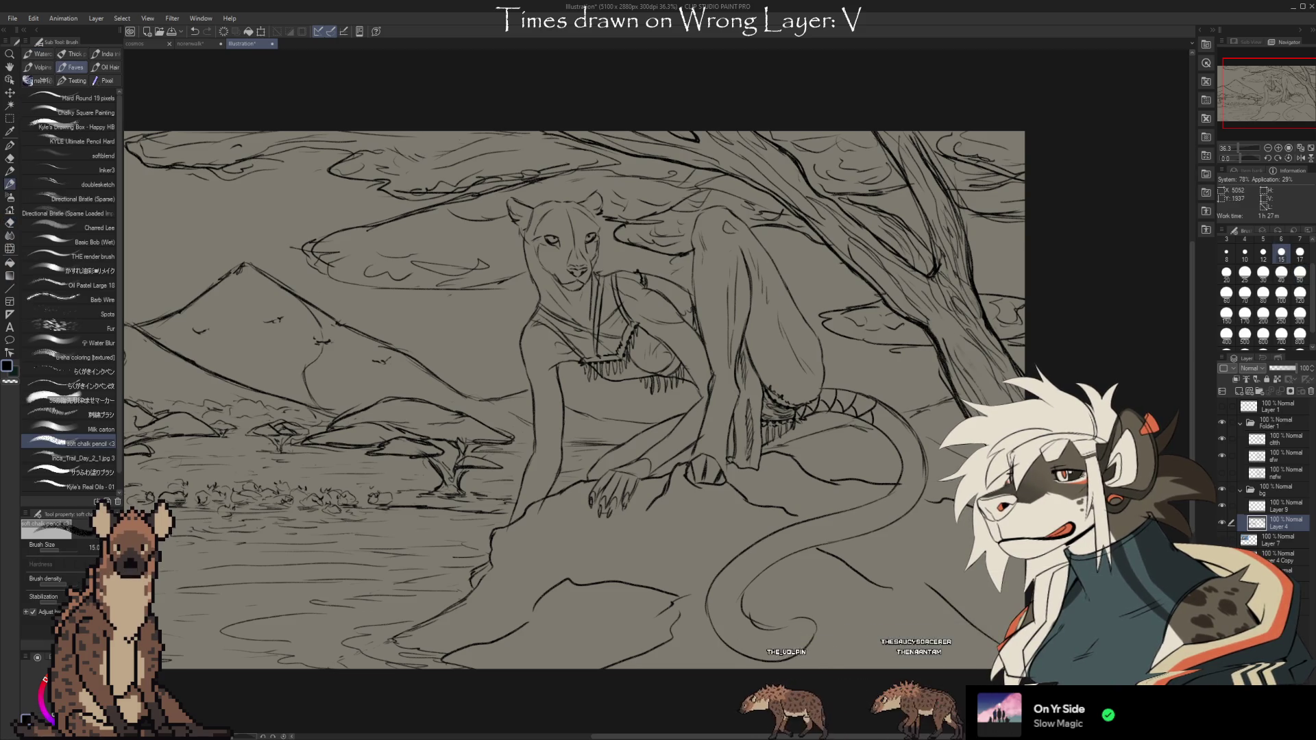
{"action": "left_click_drag", "start_coordinate": [617, 377], "coordinate": [716, 381]}
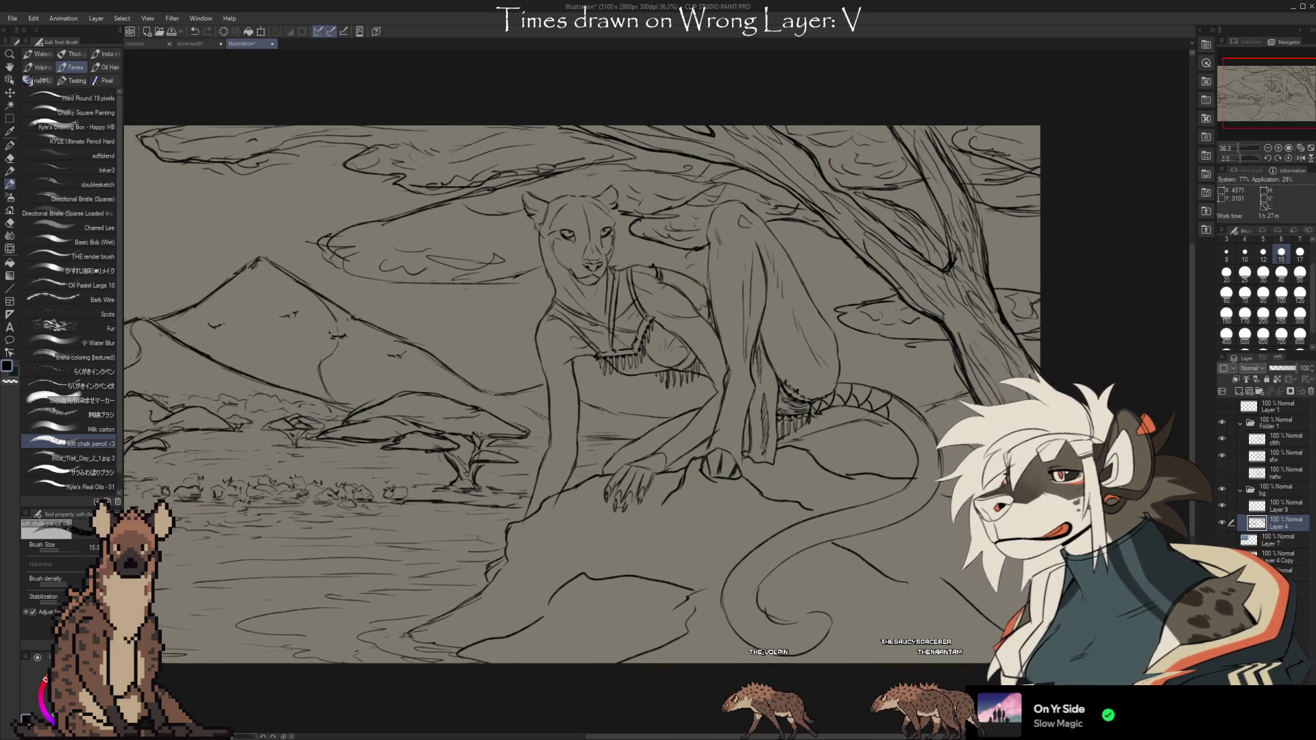
{"action": "left_click_drag", "start_coordinate": [991, 680], "coordinate": [955, 672]}
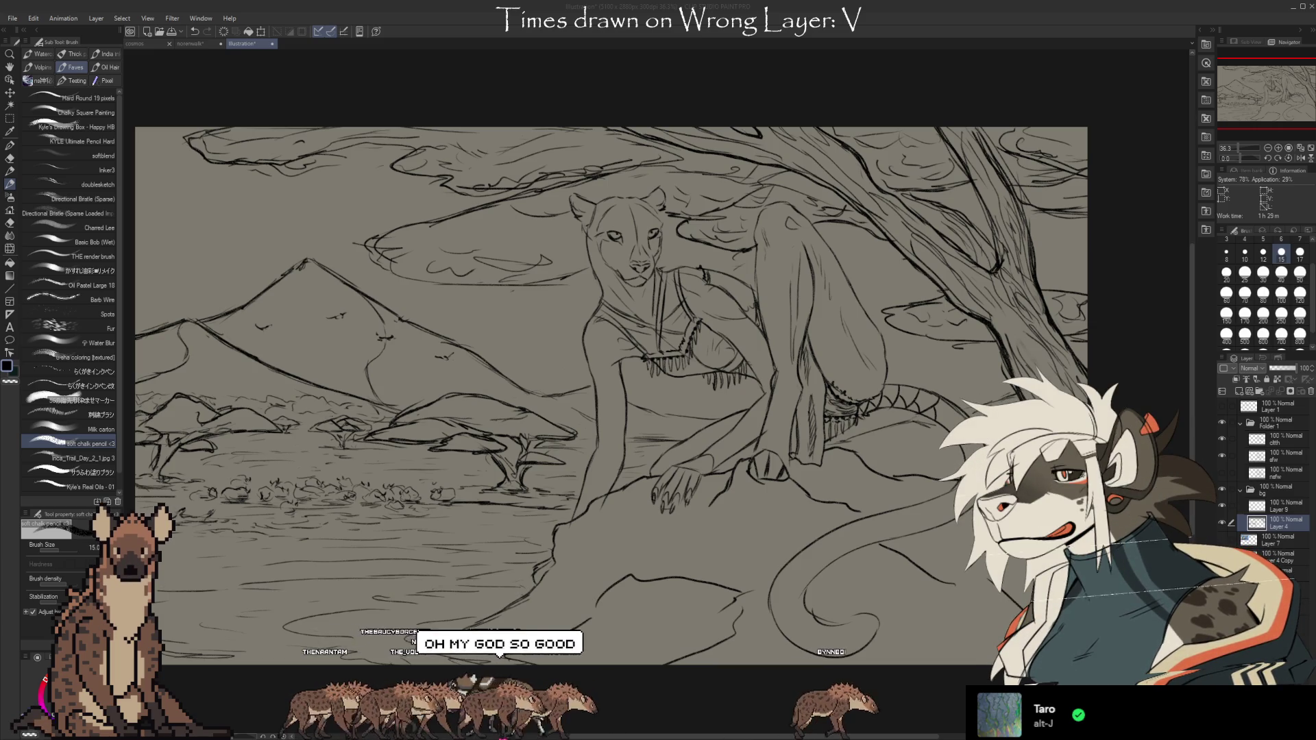
Play the norenwalk walk cycle, then go back to the savanna illustration
{"action": "left_click", "coordinate": [187, 44]}
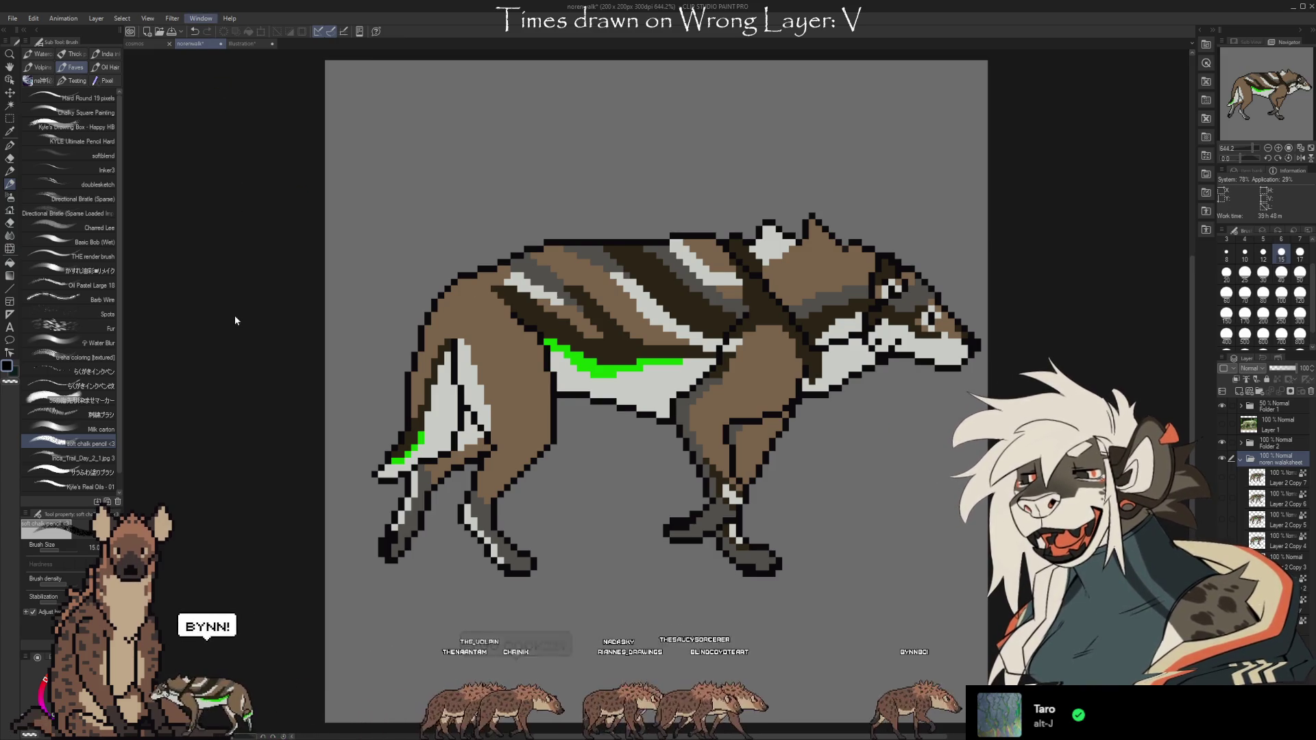
{"action": "left_click", "coordinate": [227, 576]}
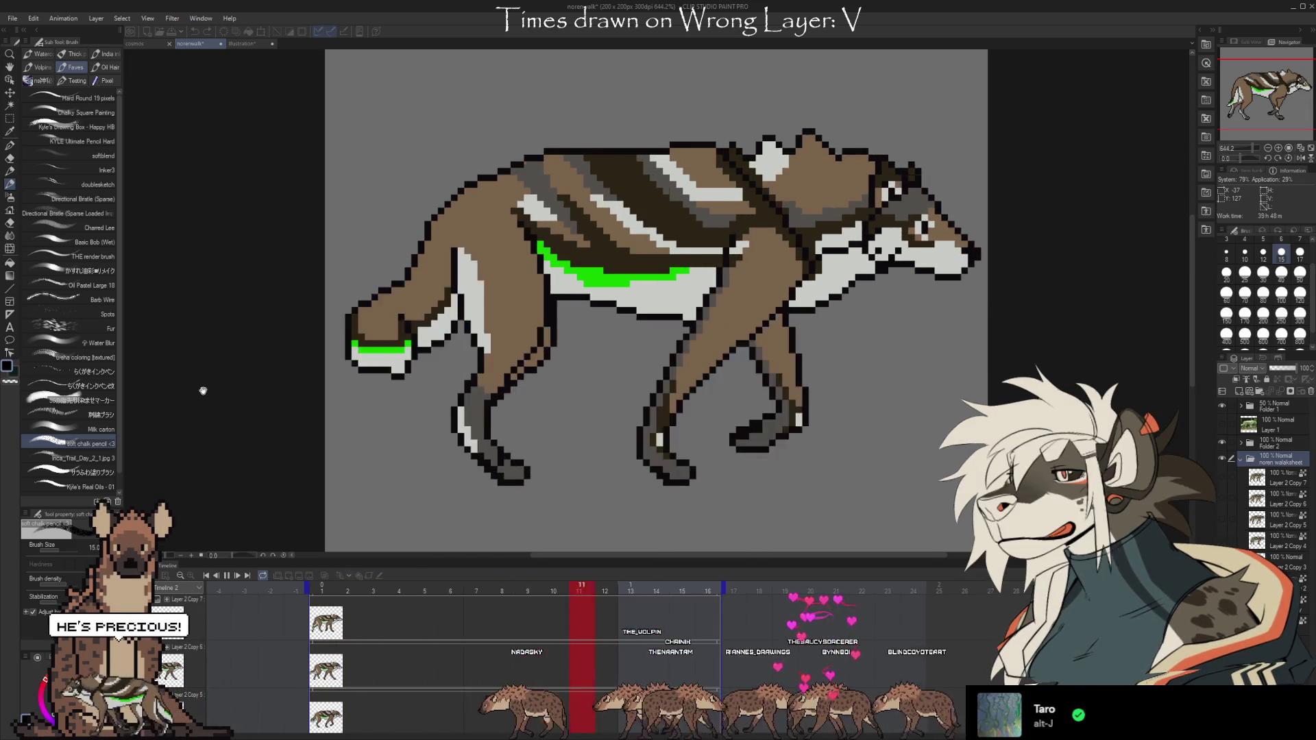
{"action": "left_click", "coordinate": [241, 44]}
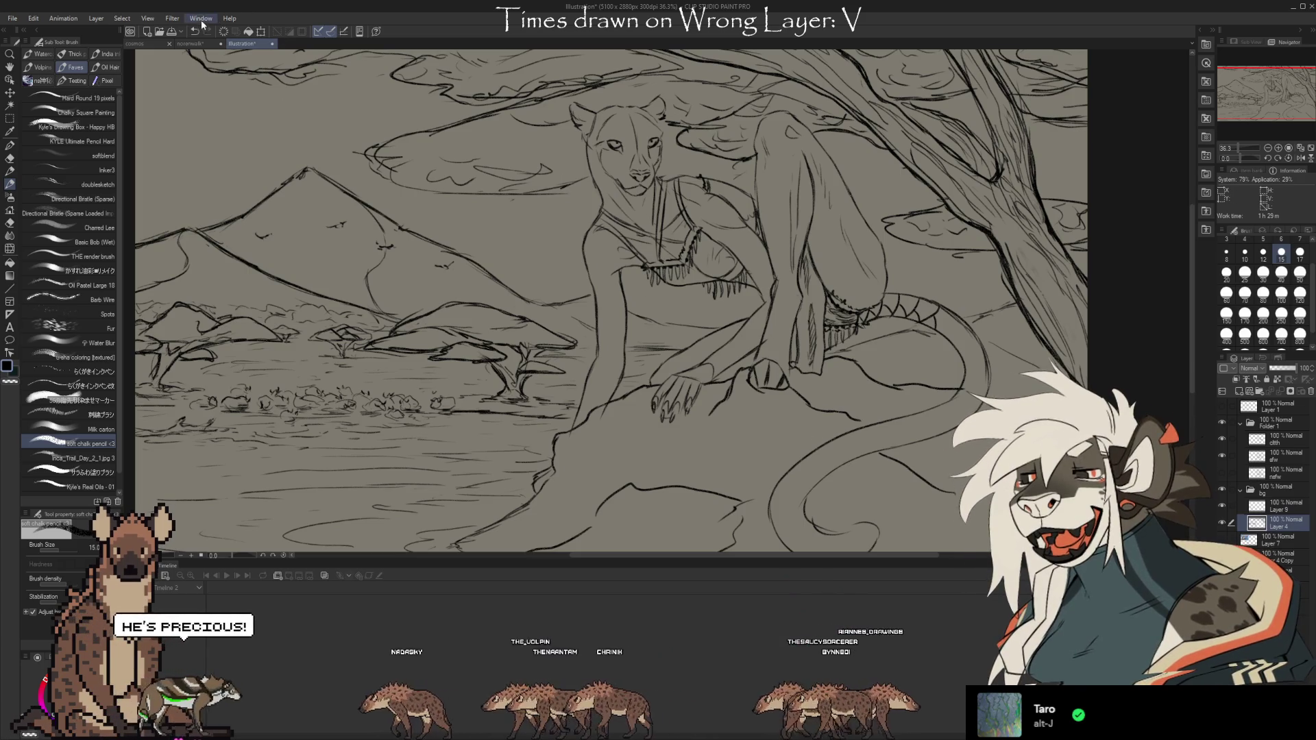
Hide the Timeline palette with F8 and refit the canvas with Ctrl+0
{"action": "key", "text": "F8"}
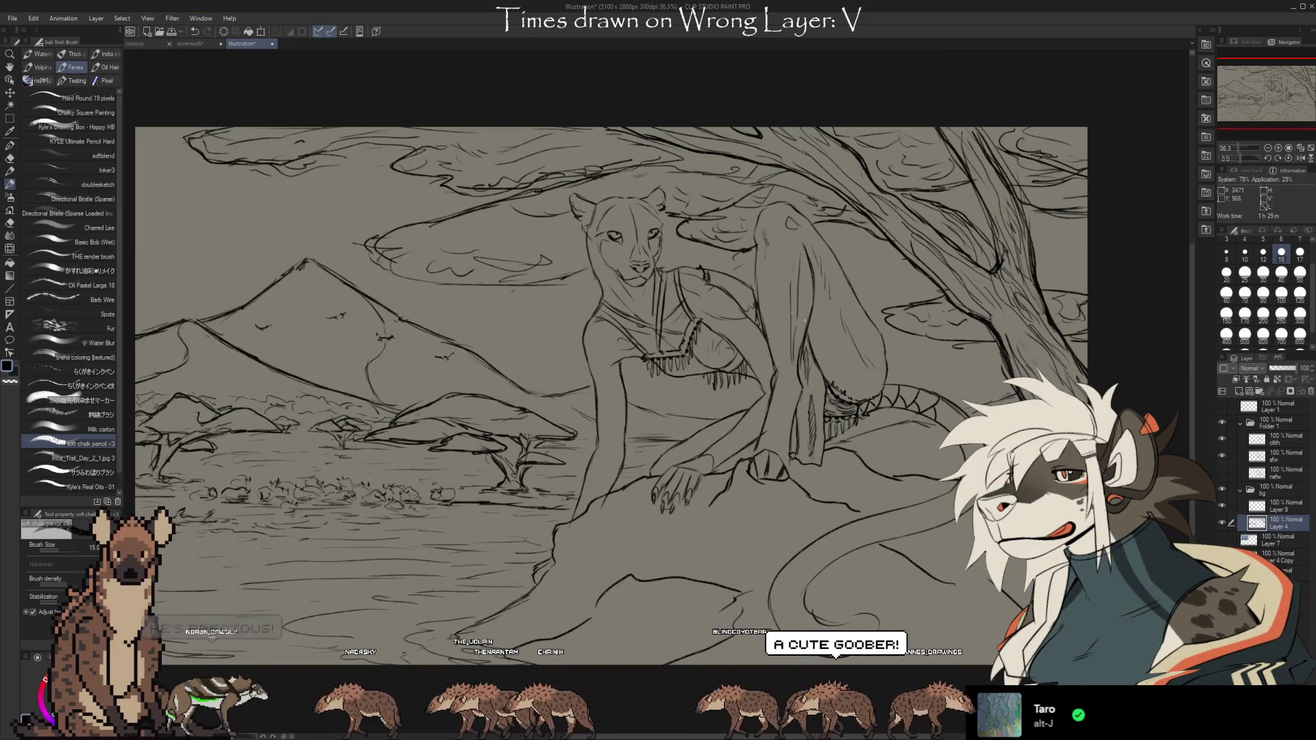
{"action": "key", "text": "ctrl+0"}
{"action": "scroll", "coordinate": [492, 382], "scroll_direction": "up", "scroll_amount": 1}
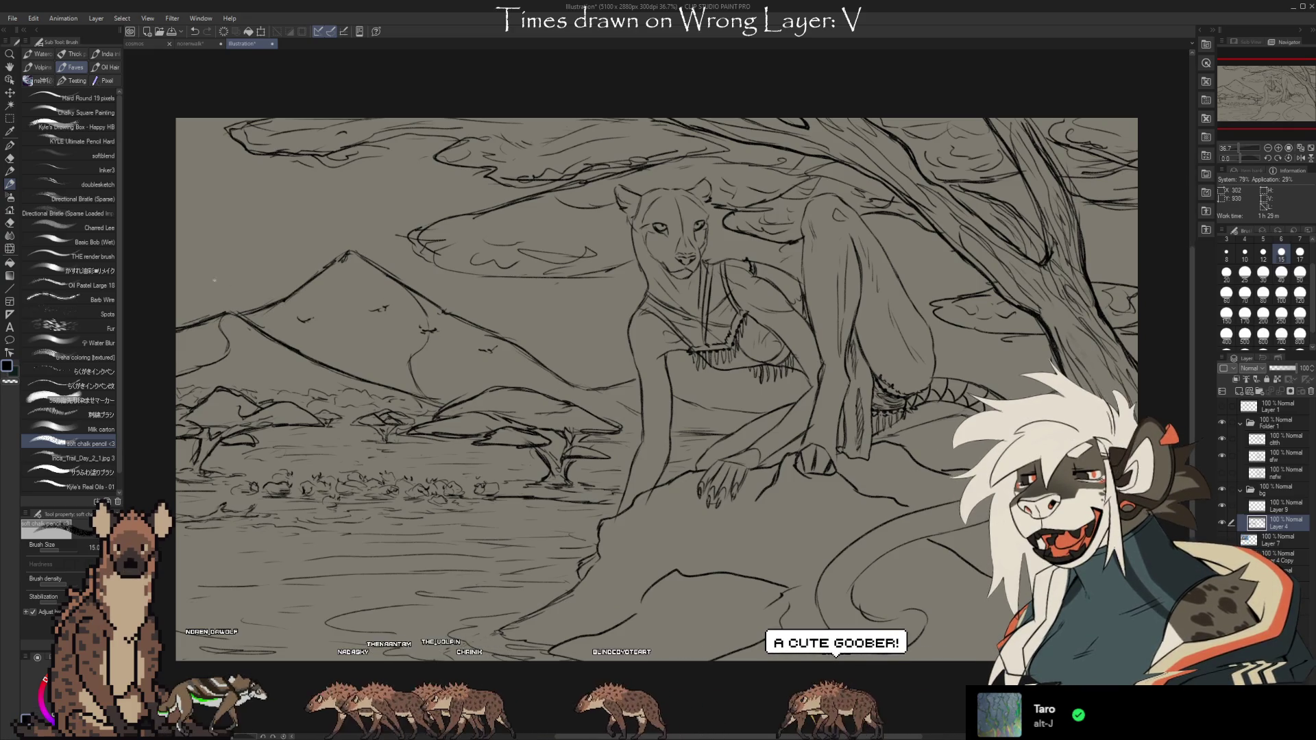
{"action": "scroll", "coordinate": [158, 218], "scroll_direction": "down", "scroll_amount": 1}
{"action": "scroll", "coordinate": [178, 237], "scroll_direction": "down", "scroll_amount": 1}
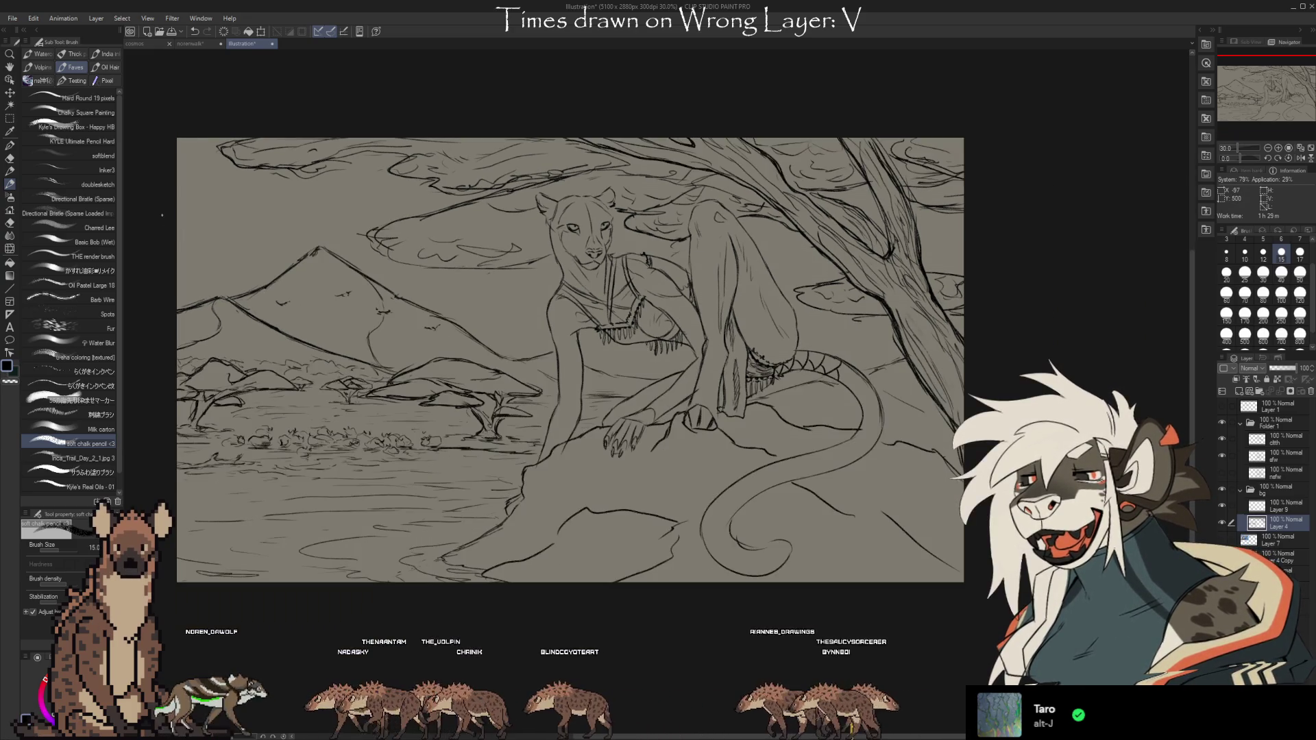
{"action": "scroll", "coordinate": [178, 237], "scroll_direction": "down", "scroll_amount": 1}
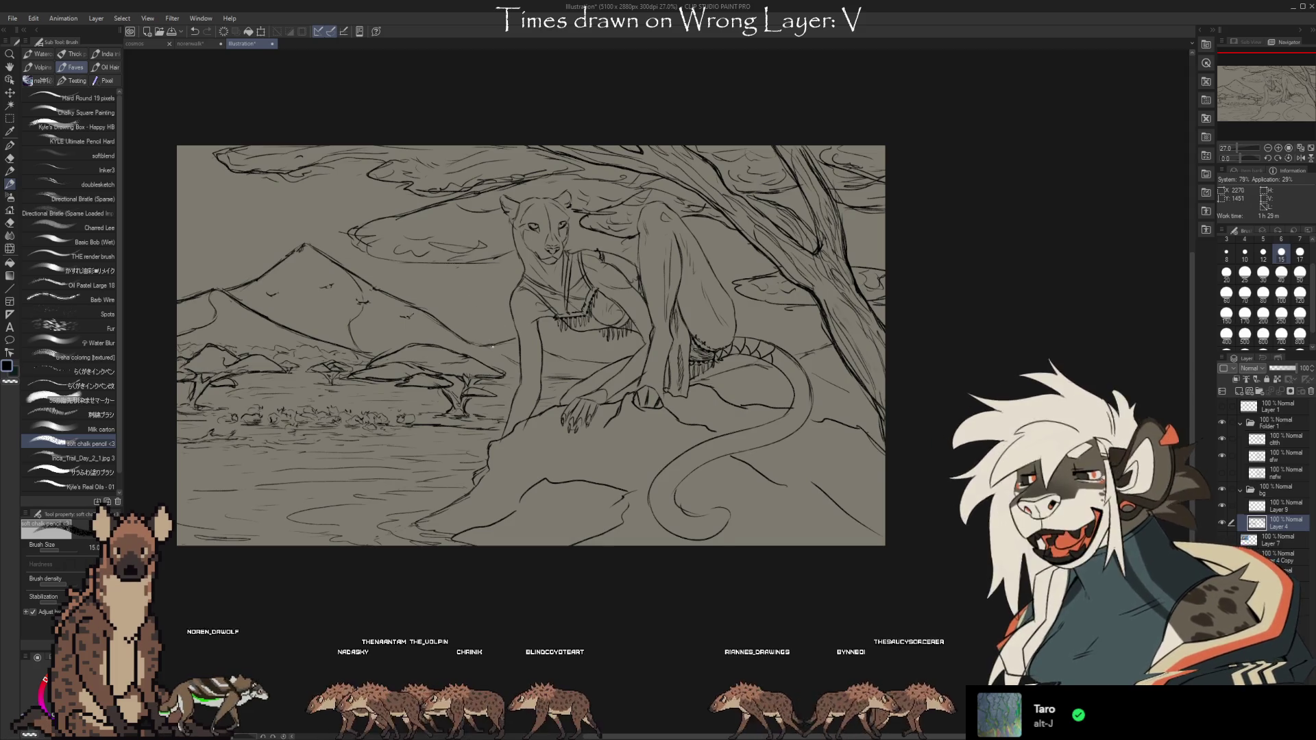
{"action": "scroll", "coordinate": [138, 357], "scroll_direction": "up", "scroll_amount": 2}
{"action": "scroll", "coordinate": [561, 353], "scroll_direction": "up", "scroll_amount": 2}
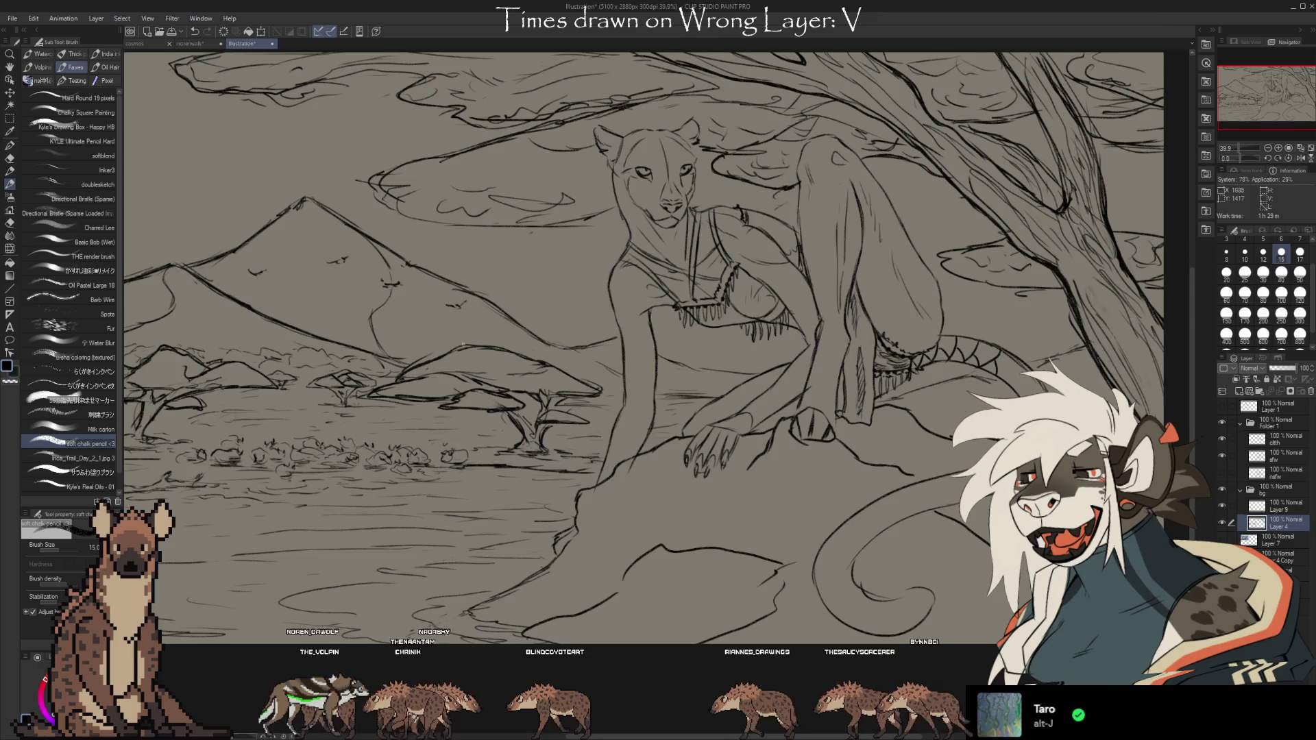
{"action": "scroll", "coordinate": [438, 343], "scroll_direction": "down", "scroll_amount": 1}
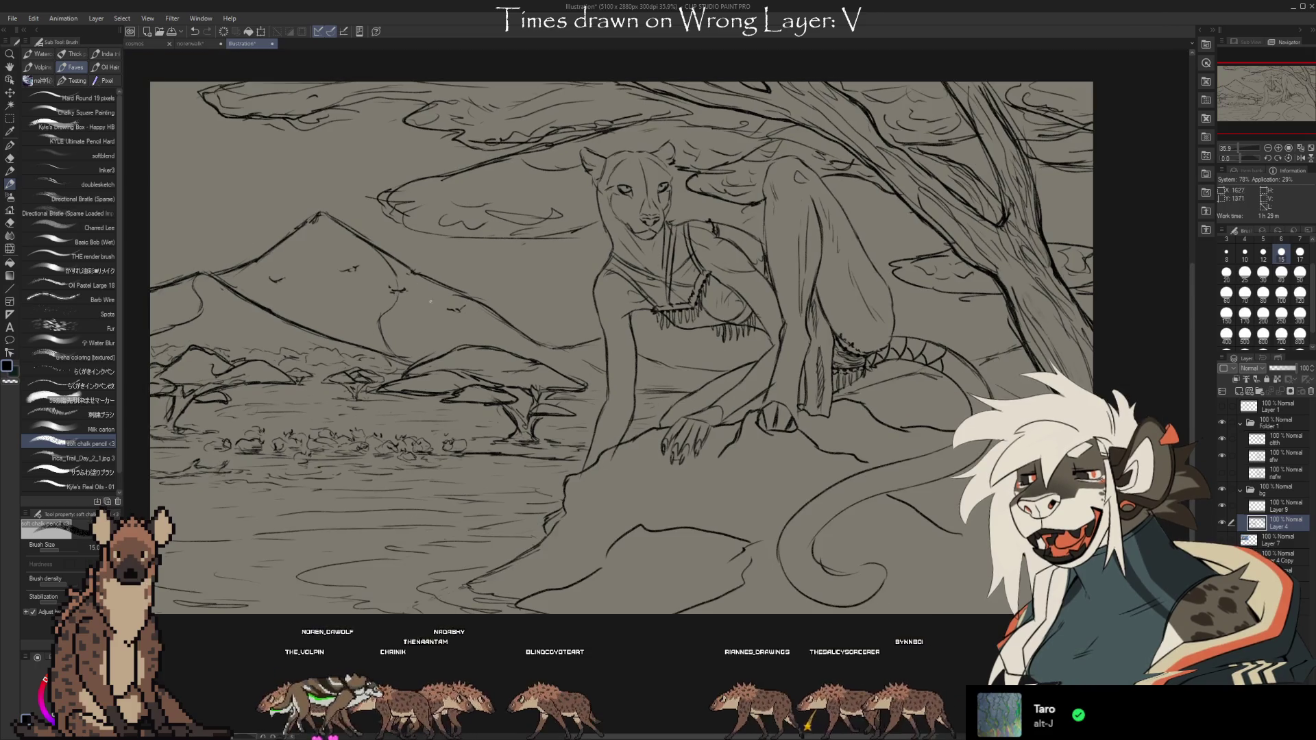
Switch to the cosmos document and collapse the expanded Sezubw layer folder
{"action": "left_click", "coordinate": [144, 46]}
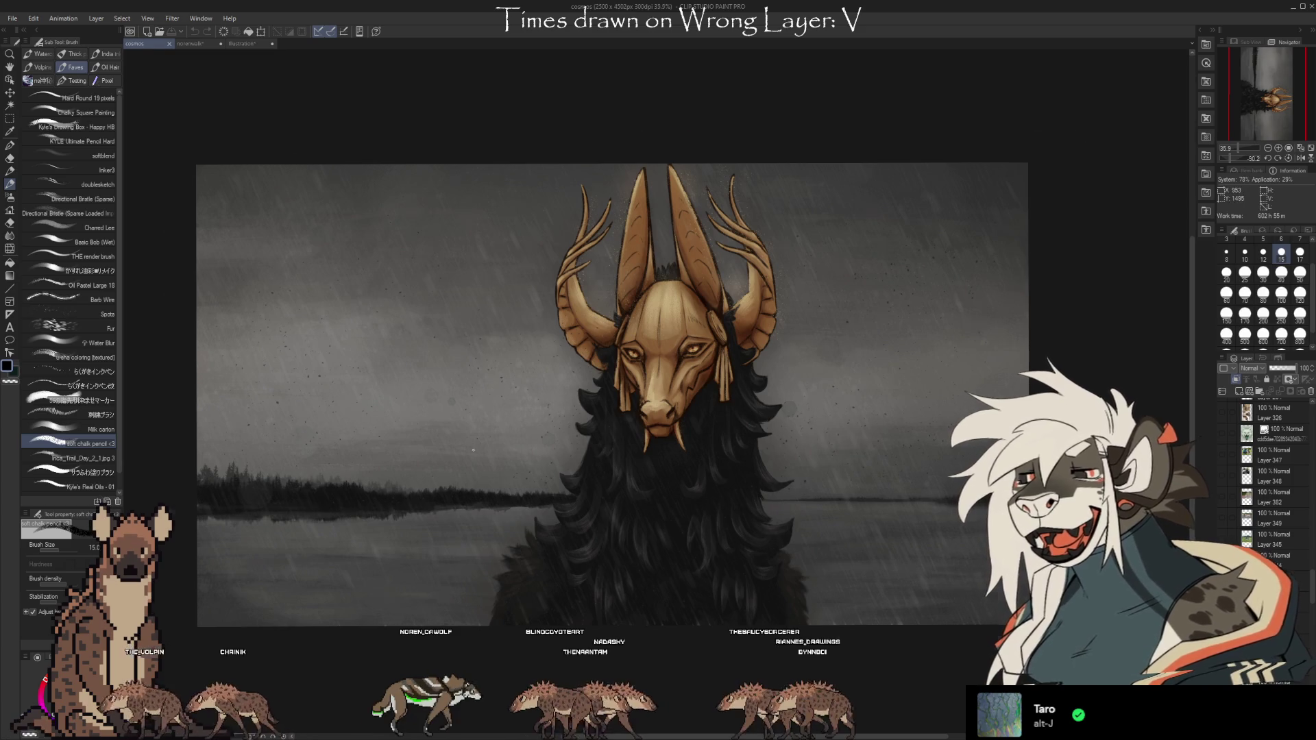
{"action": "scroll", "coordinate": [472, 450], "scroll_direction": "up", "scroll_amount": 1}
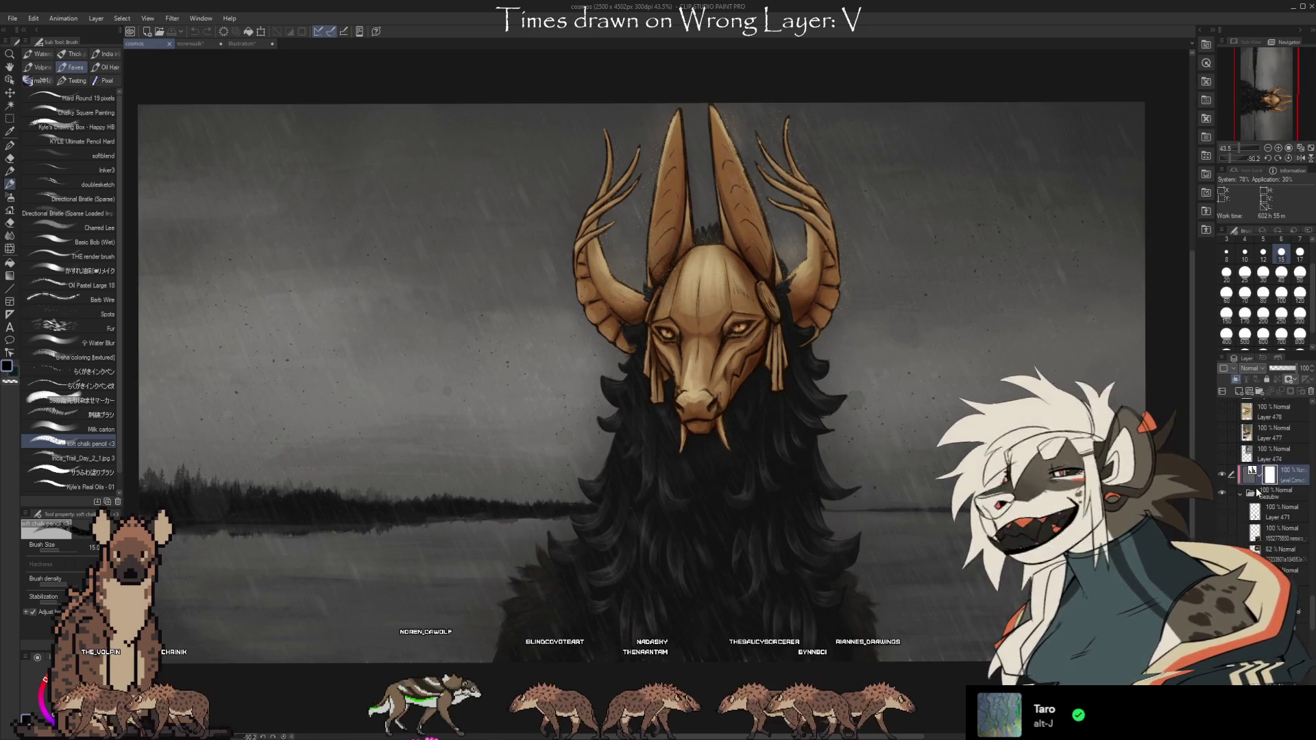
{"action": "scroll", "coordinate": [1236, 462], "scroll_direction": "down", "scroll_amount": 1}
{"action": "left_click", "coordinate": [1239, 451]}
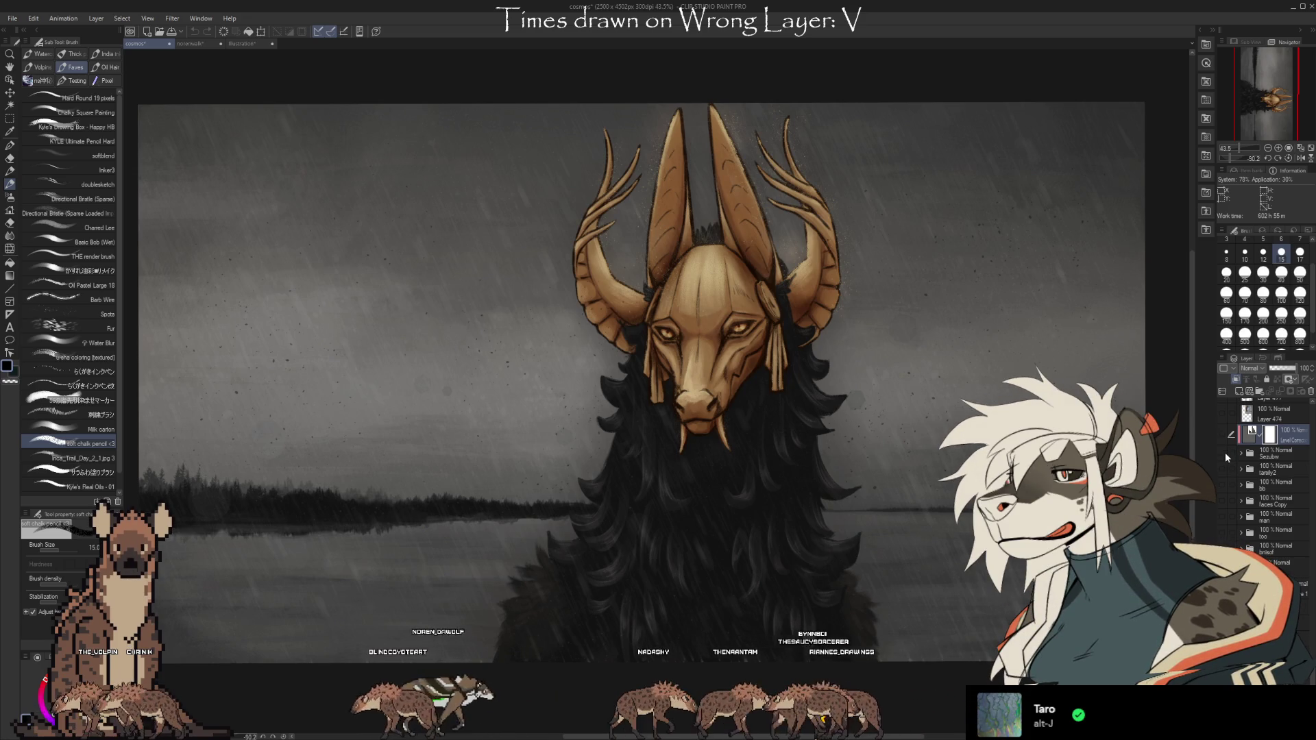
Show the dog beach painting in the bb folder and look it over
{"action": "left_click", "coordinate": [1222, 484]}
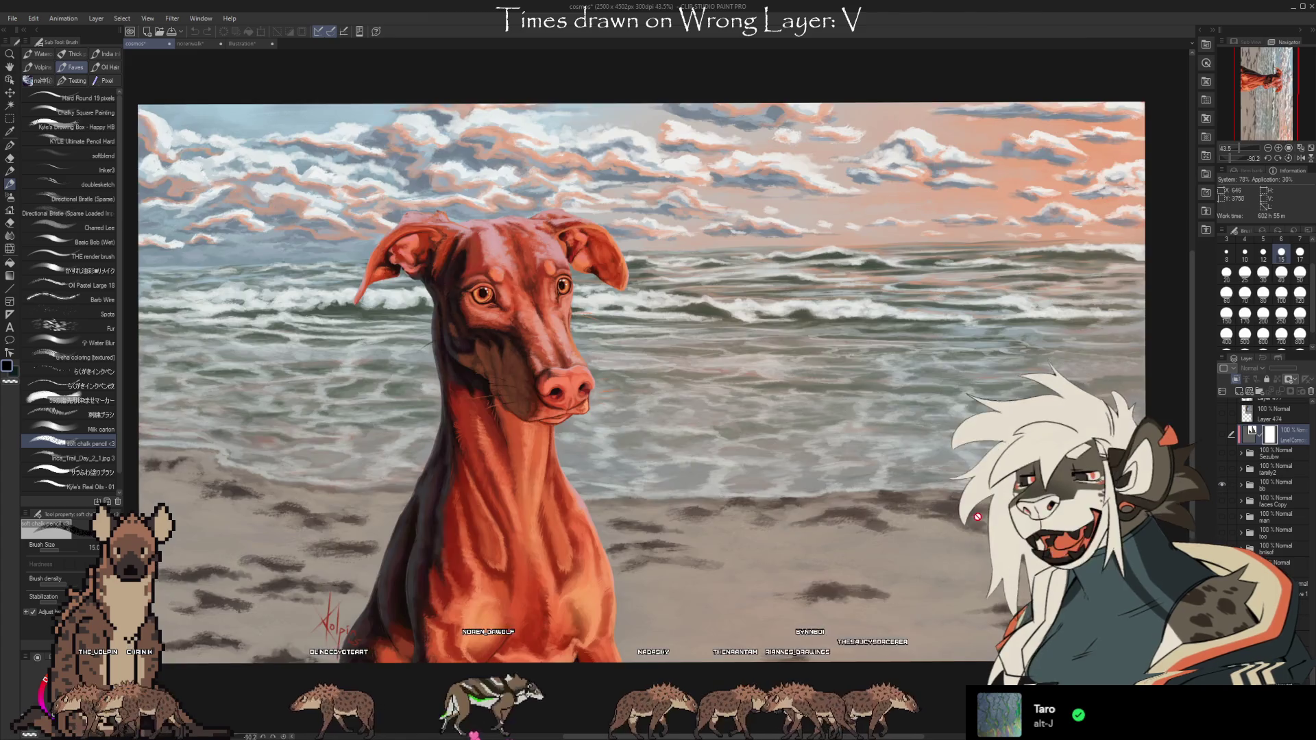
{"action": "scroll", "coordinate": [555, 299], "scroll_direction": "up", "scroll_amount": 2}
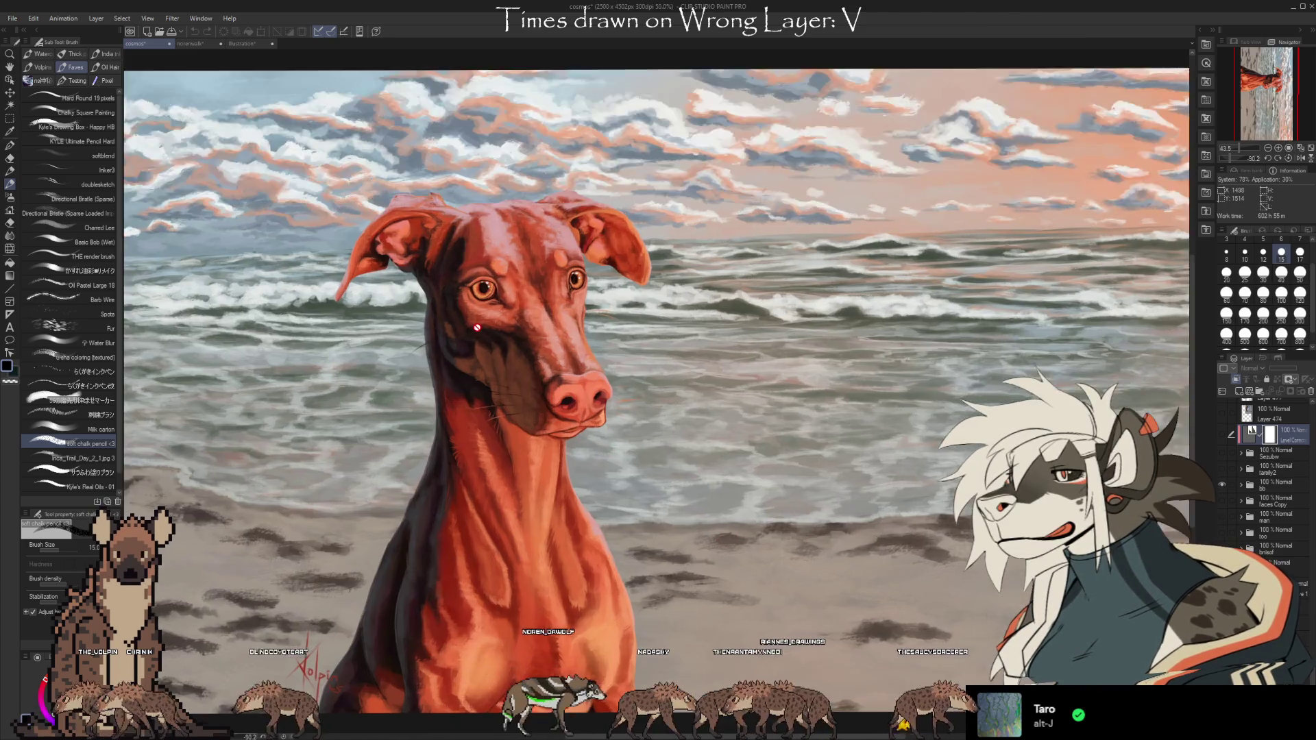
{"action": "scroll", "coordinate": [555, 300], "scroll_direction": "up", "scroll_amount": 2}
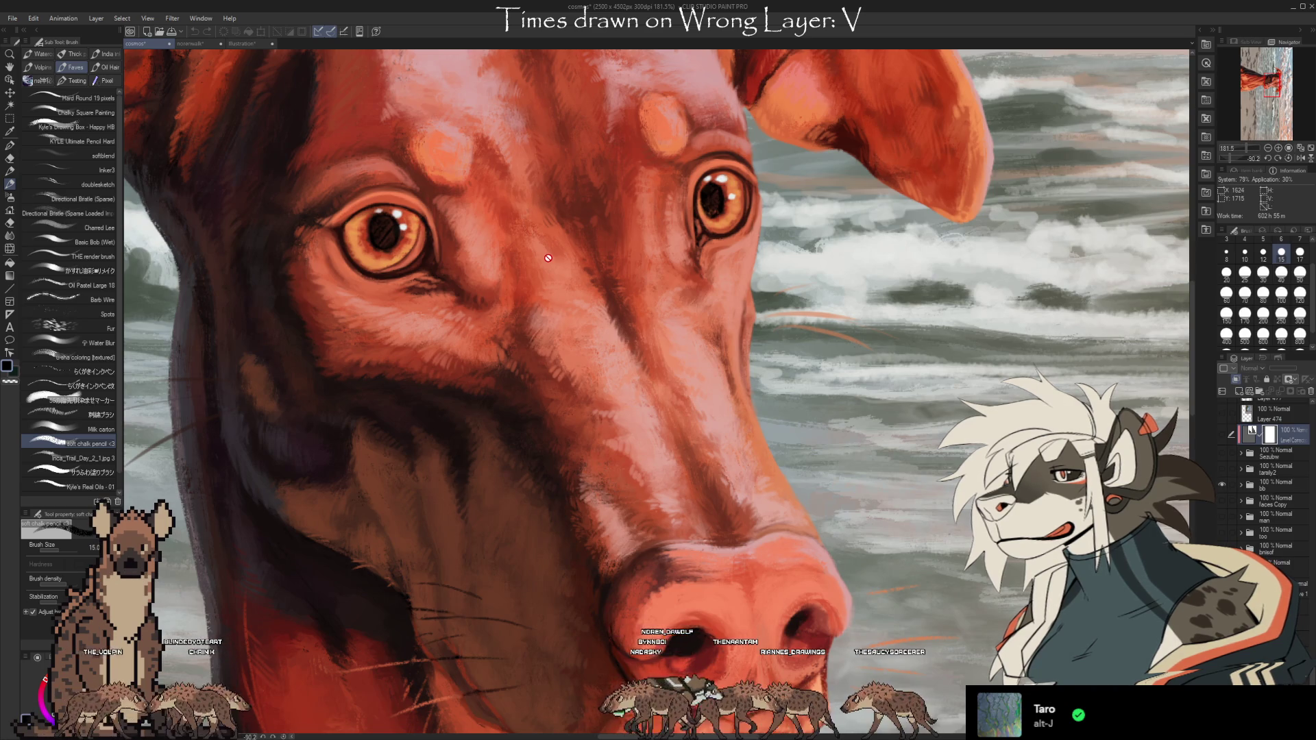
{"action": "scroll", "coordinate": [548, 258], "scroll_direction": "down", "scroll_amount": 1}
{"action": "scroll", "coordinate": [540, 248], "scroll_direction": "down", "scroll_amount": 2}
{"action": "scroll", "coordinate": [540, 248], "scroll_direction": "down", "scroll_amount": 2}
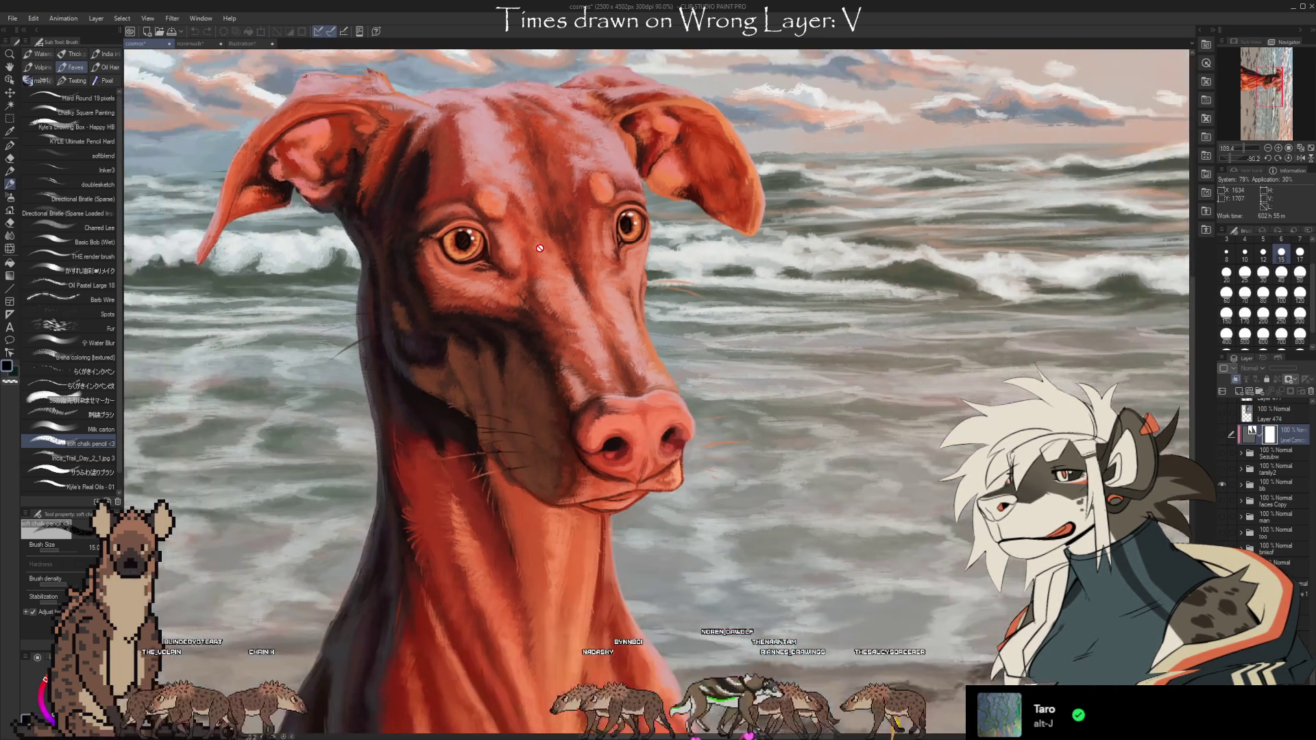
{"action": "scroll", "coordinate": [446, 219], "scroll_direction": "down", "scroll_amount": 1}
{"action": "scroll", "coordinate": [356, 195], "scroll_direction": "down", "scroll_amount": 1}
{"action": "scroll", "coordinate": [317, 190], "scroll_direction": "down", "scroll_amount": 1}
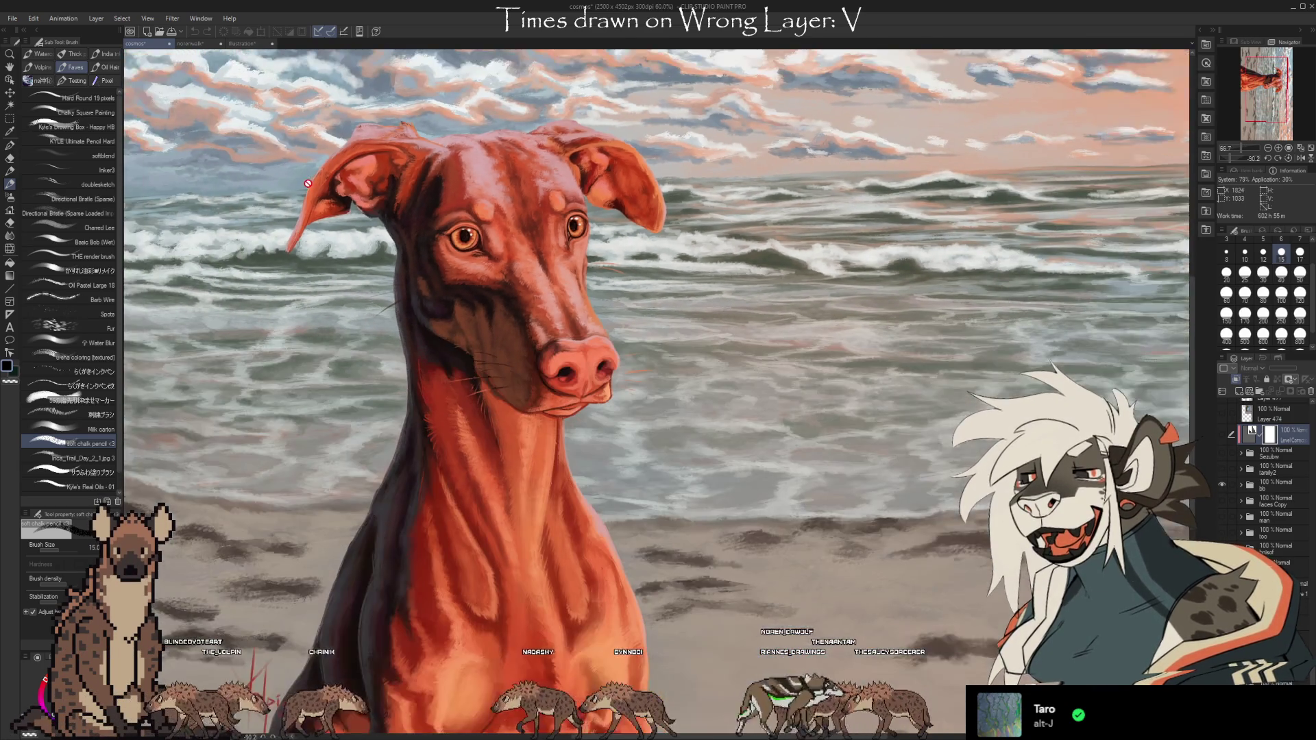
{"action": "scroll", "coordinate": [315, 202], "scroll_direction": "down", "scroll_amount": 1}
{"action": "scroll", "coordinate": [311, 212], "scroll_direction": "down", "scroll_amount": 1}
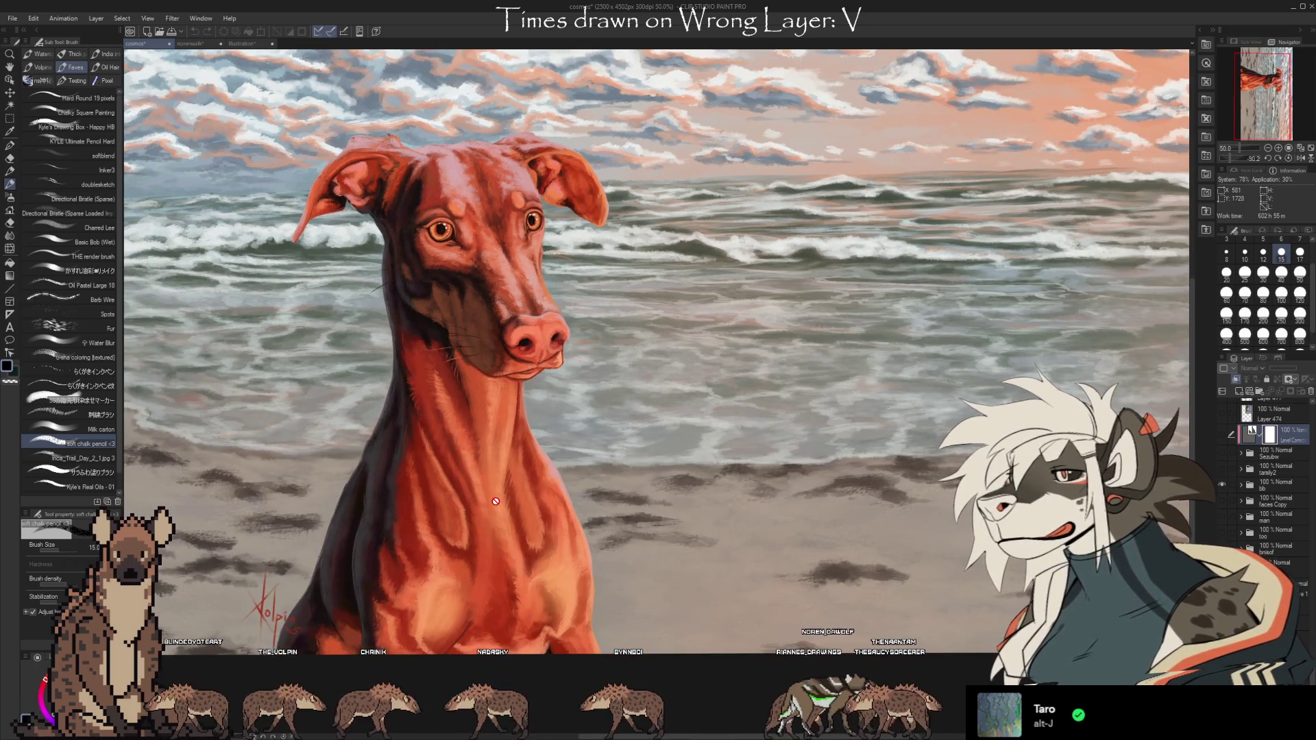
Swap to the white wolf painting, view it whole, then hide it for a blank canvas
{"action": "left_click", "coordinate": [1222, 486]}
{"action": "left_click", "coordinate": [1219, 500]}
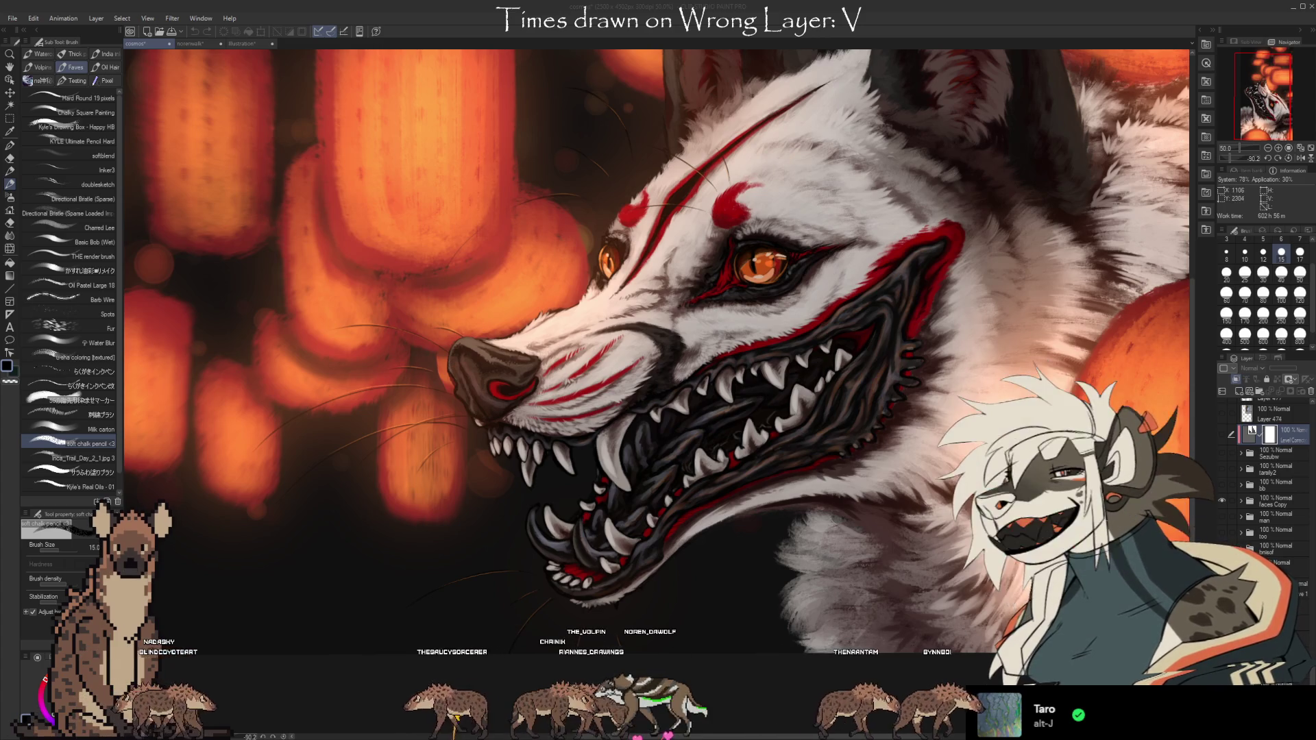
{"action": "key", "text": "ctrl+minus"}
{"action": "key", "text": "ctrl+minus"}
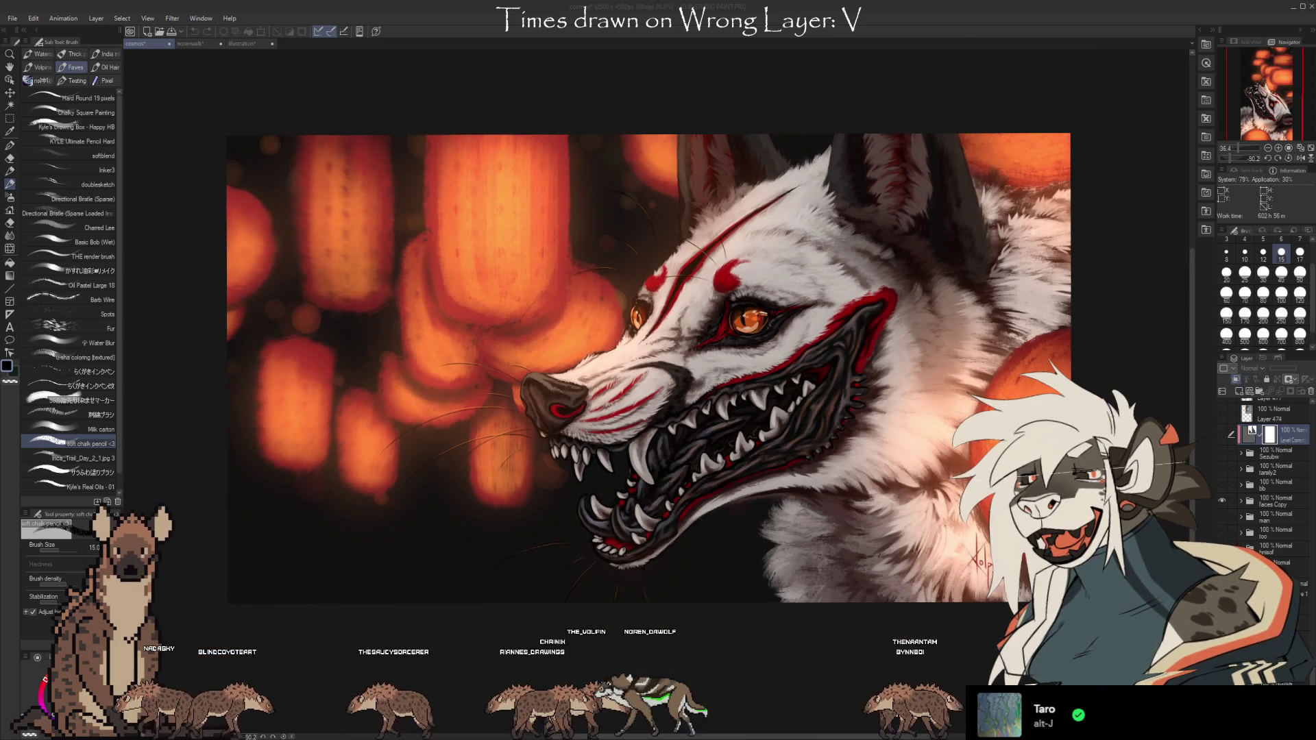
{"action": "left_click", "coordinate": [1297, 432]}
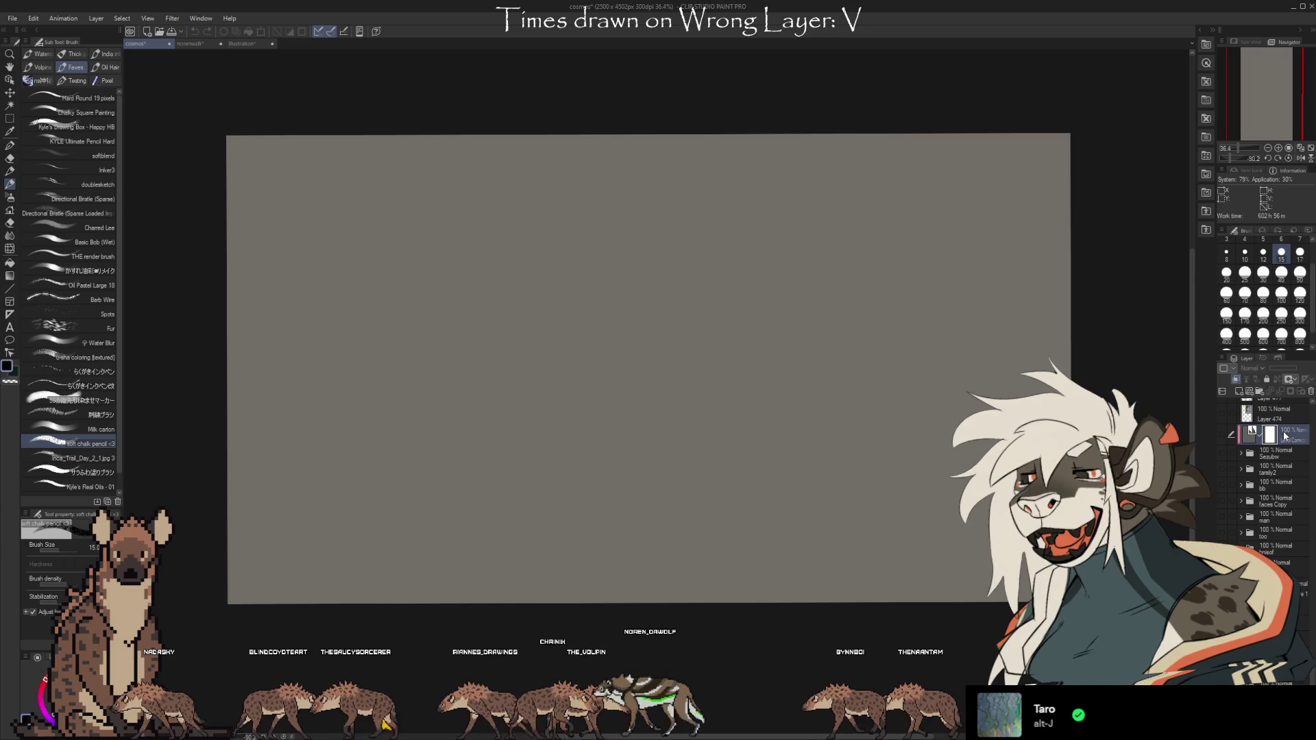
Paste the copied panels as a new layer, rotated upright side by side on the canvas
{"action": "key", "text": "ctrl+shift+n"}
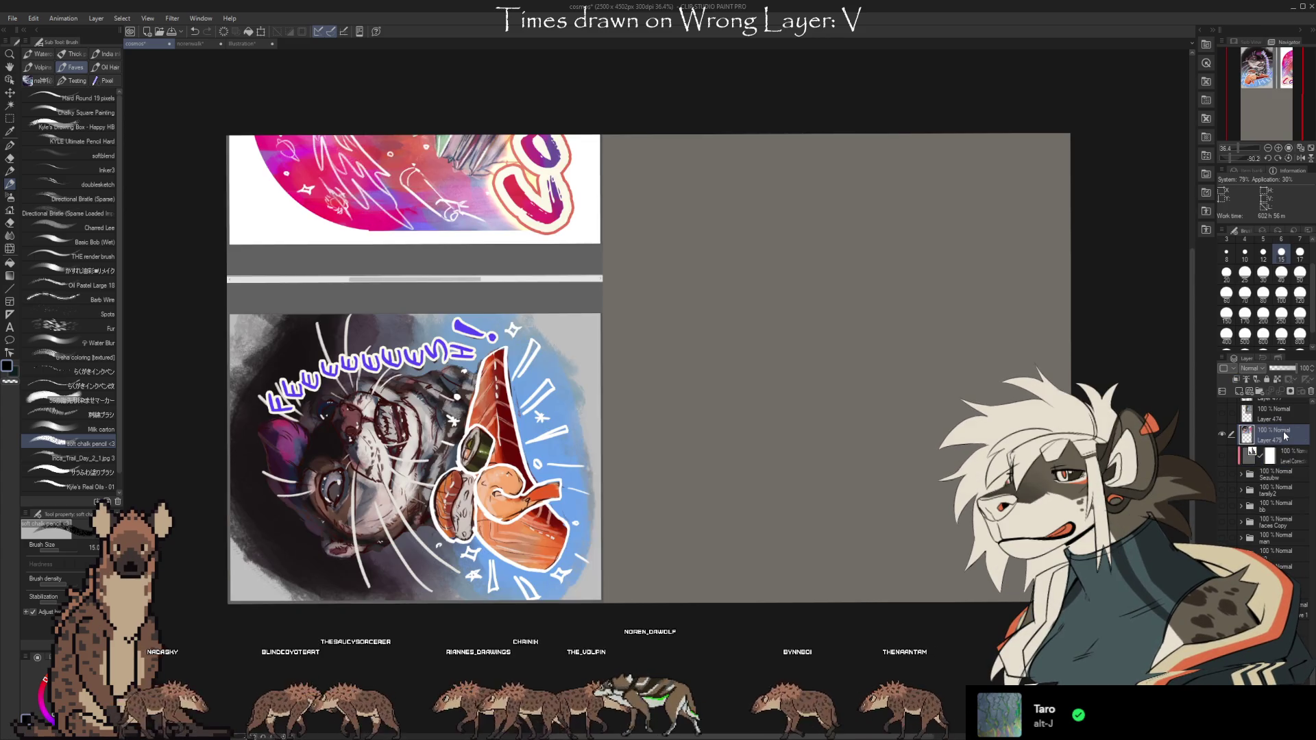
{"action": "key", "text": "ctrl+t"}
{"action": "left_click_drag", "start_coordinate": [884, 153], "coordinate": [529, 452]}
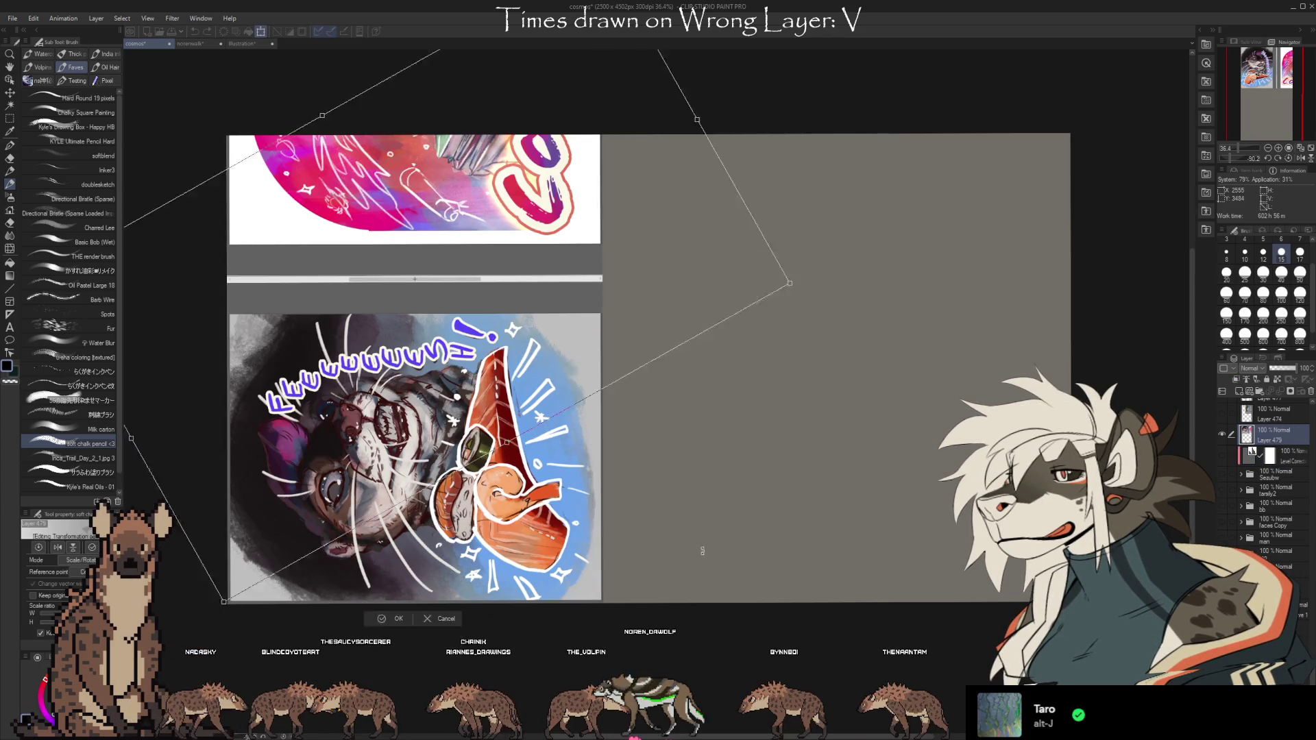
{"action": "left_click_drag", "start_coordinate": [448, 288], "coordinate": [630, 356]}
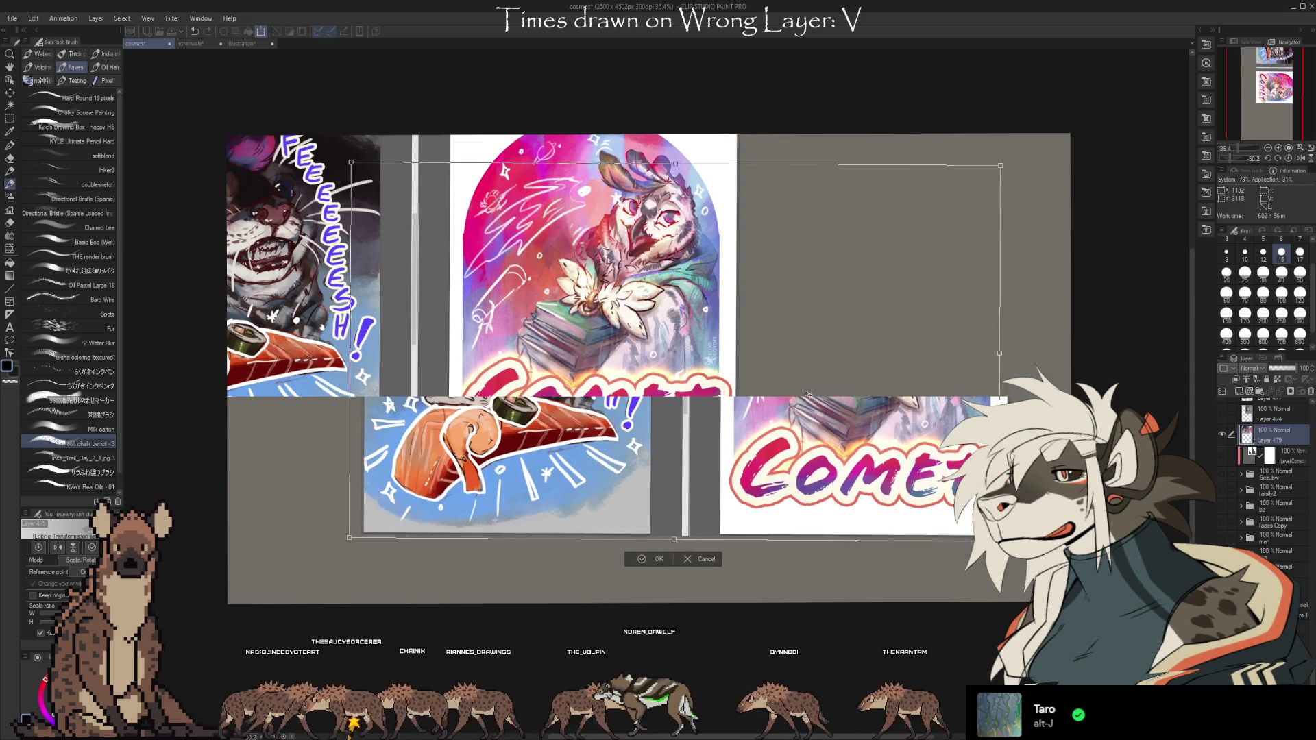
{"action": "scroll", "coordinate": [630, 356], "scroll_direction": "up", "scroll_amount": 1}
{"action": "scroll", "coordinate": [617, 329], "scroll_direction": "up", "scroll_amount": 1}
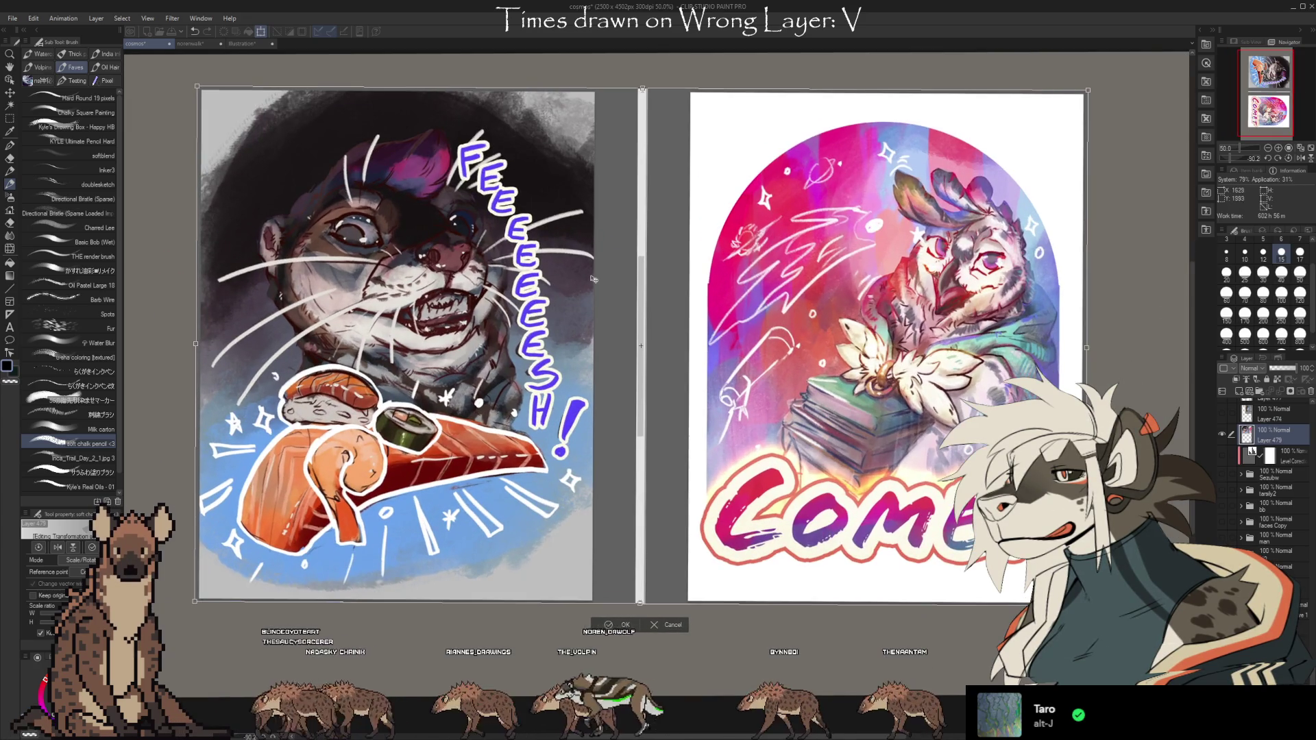
{"action": "scroll", "coordinate": [596, 297], "scroll_direction": "up", "scroll_amount": 1}
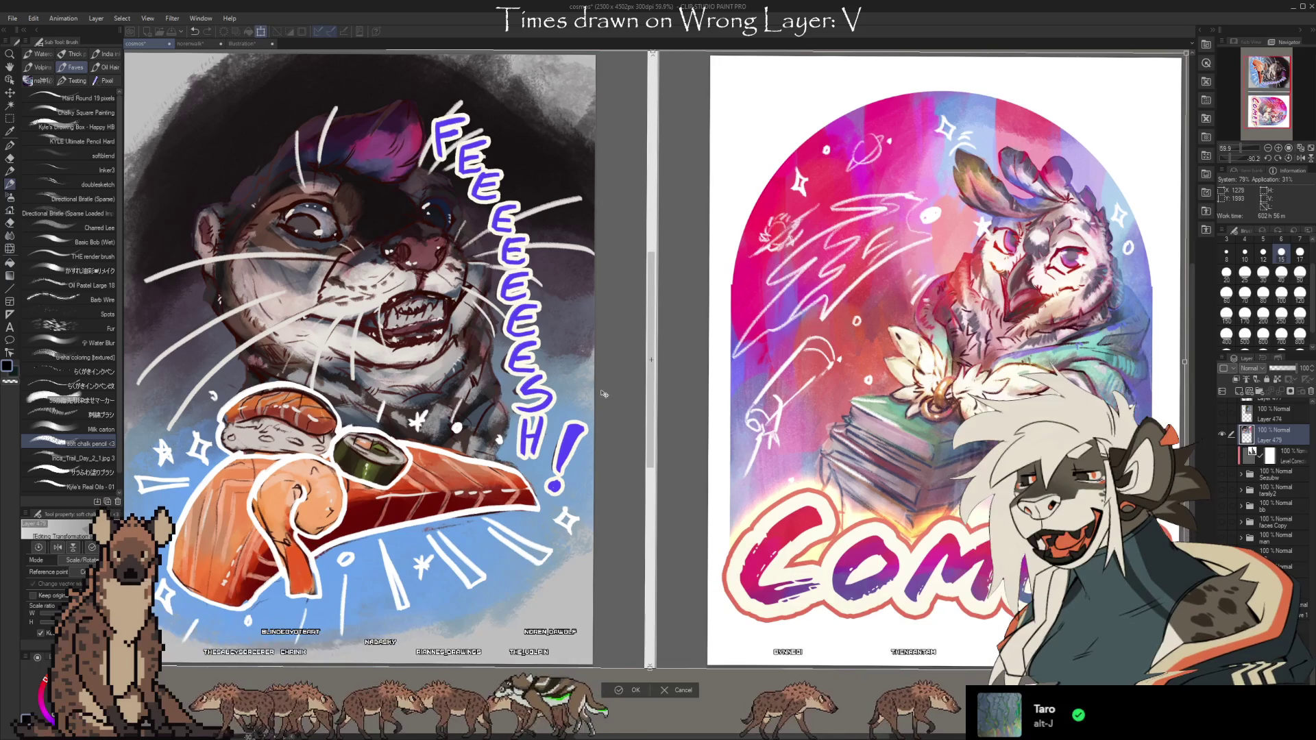
{"action": "key", "text": "Return"}
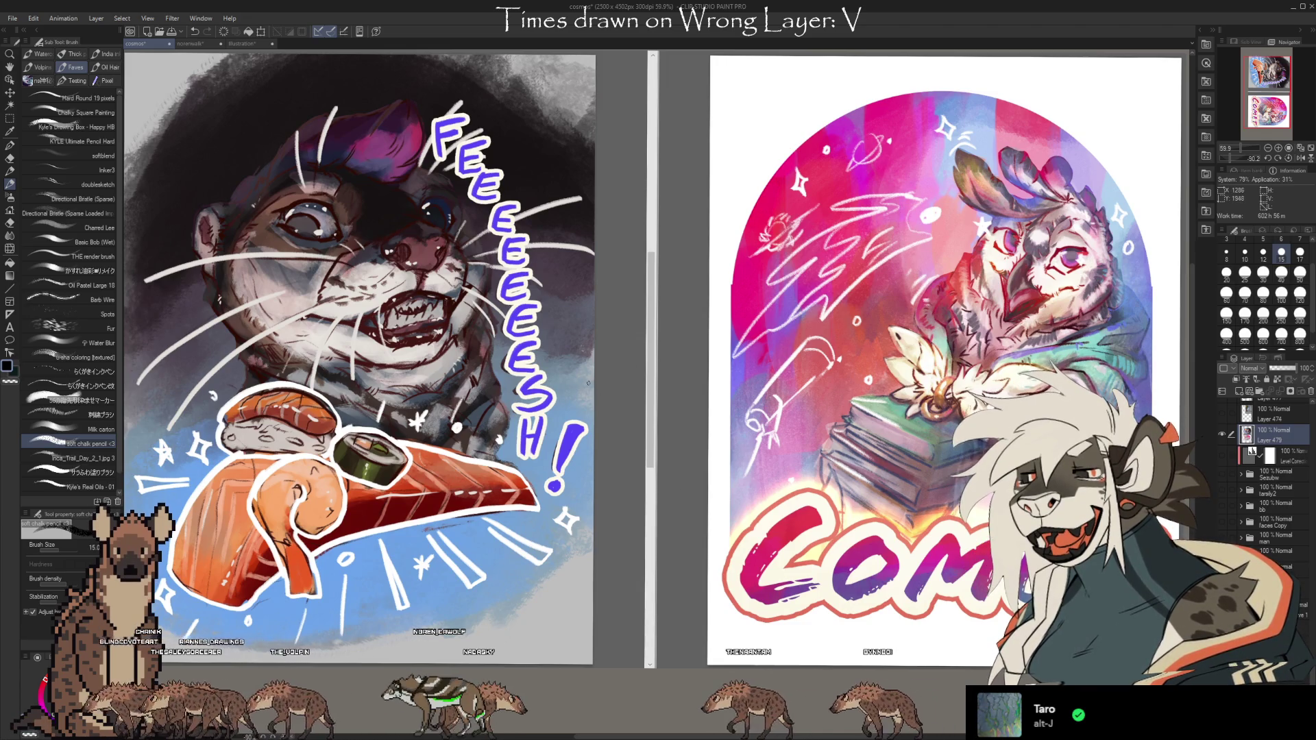
Zoom out to compare the sushi otter and Comet pieces, then undo to remove Layer 479
{"action": "scroll", "coordinate": [1066, 287], "scroll_direction": "up", "scroll_amount": 1}
{"action": "scroll", "coordinate": [1066, 288], "scroll_direction": "up", "scroll_amount": 2}
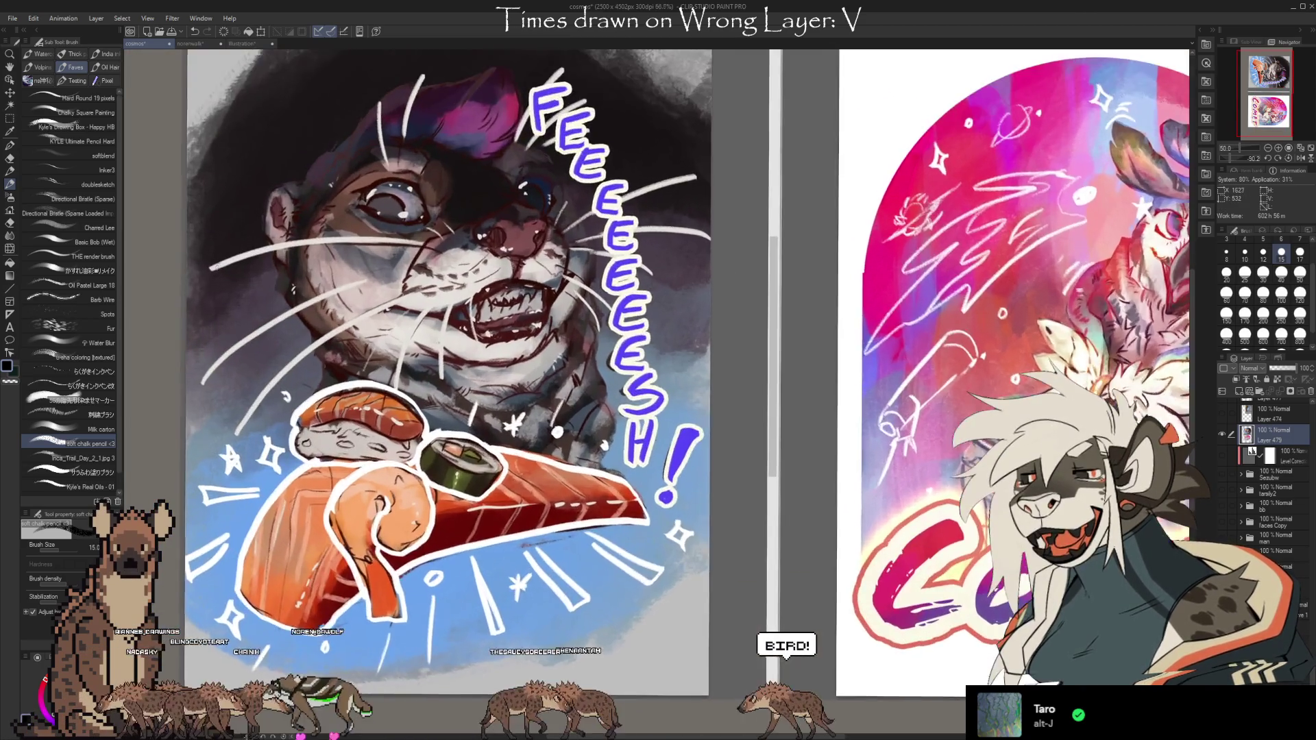
{"action": "scroll", "coordinate": [306, 137], "scroll_direction": "up", "scroll_amount": 1}
{"action": "scroll", "coordinate": [306, 136], "scroll_direction": "up", "scroll_amount": 1}
{"action": "scroll", "coordinate": [306, 137], "scroll_direction": "up", "scroll_amount": 1}
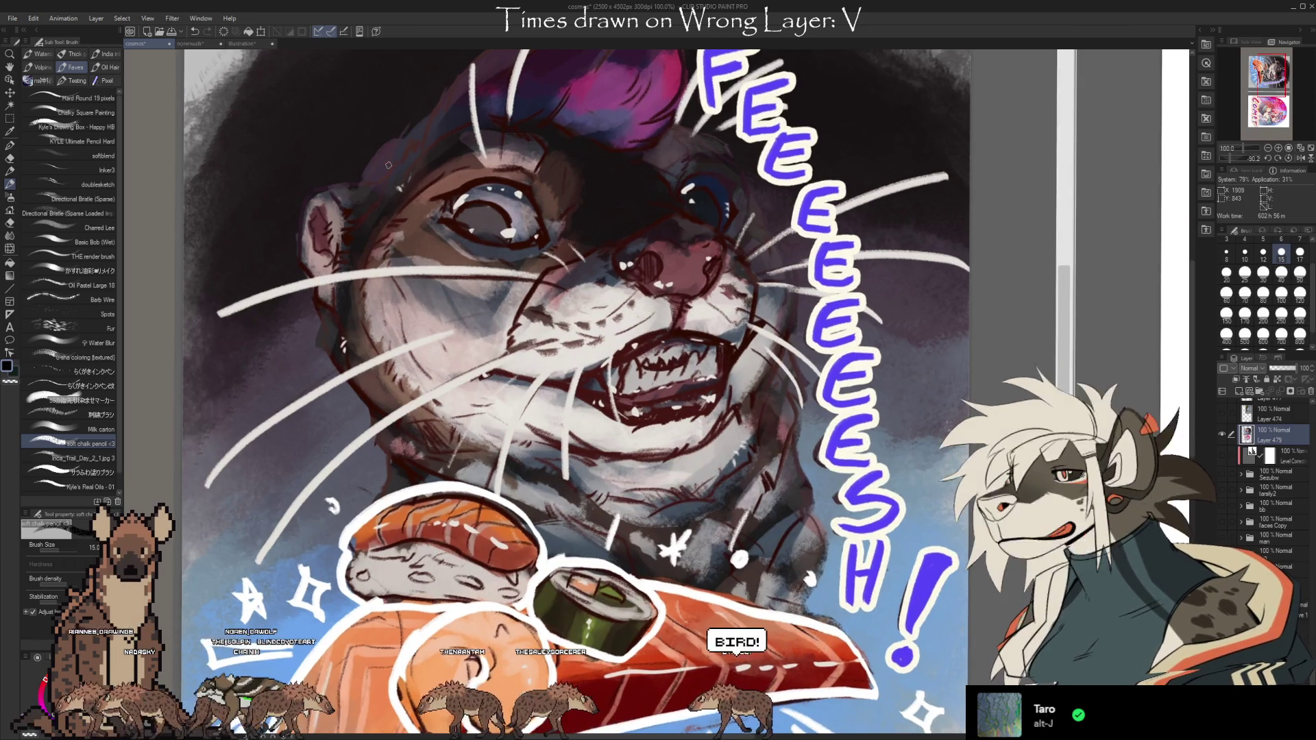
{"action": "scroll", "coordinate": [310, 181], "scroll_direction": "down", "scroll_amount": 2}
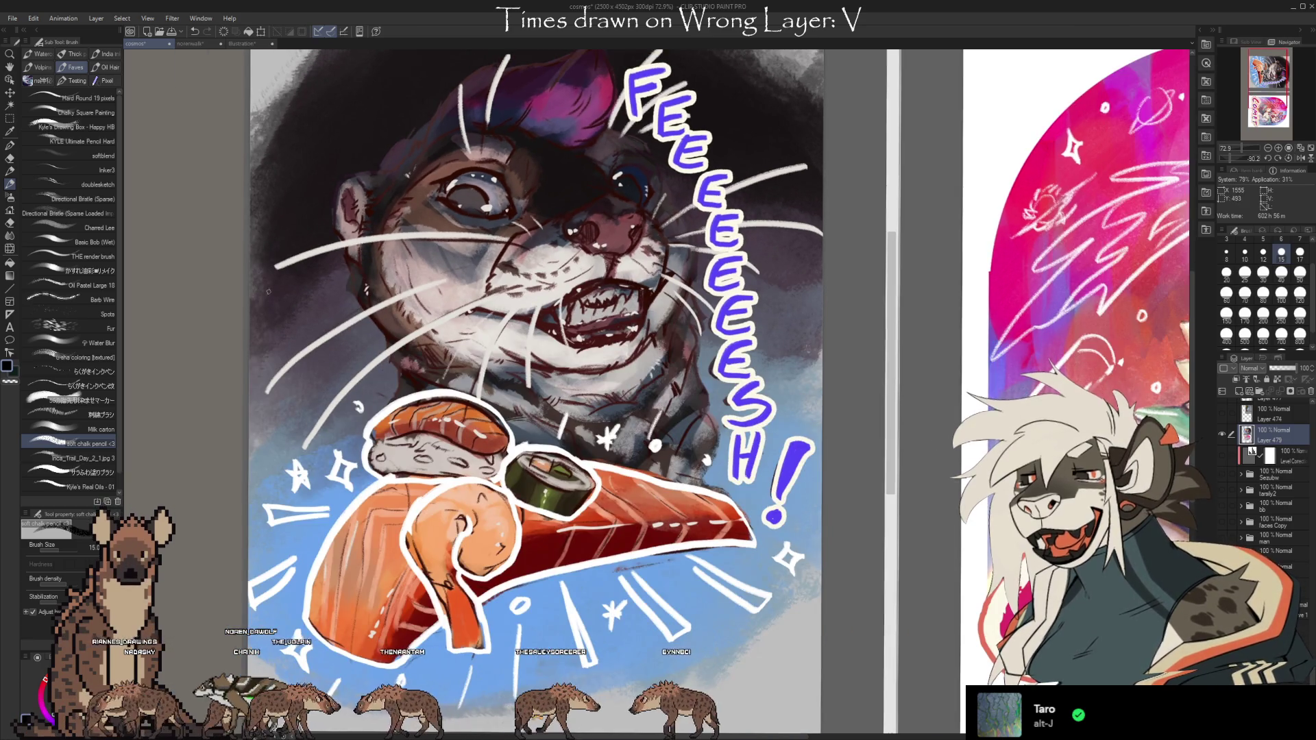
{"action": "scroll", "coordinate": [232, 330], "scroll_direction": "down", "scroll_amount": 1}
{"action": "scroll", "coordinate": [233, 329], "scroll_direction": "down", "scroll_amount": 1}
{"action": "scroll", "coordinate": [232, 329], "scroll_direction": "down", "scroll_amount": 1}
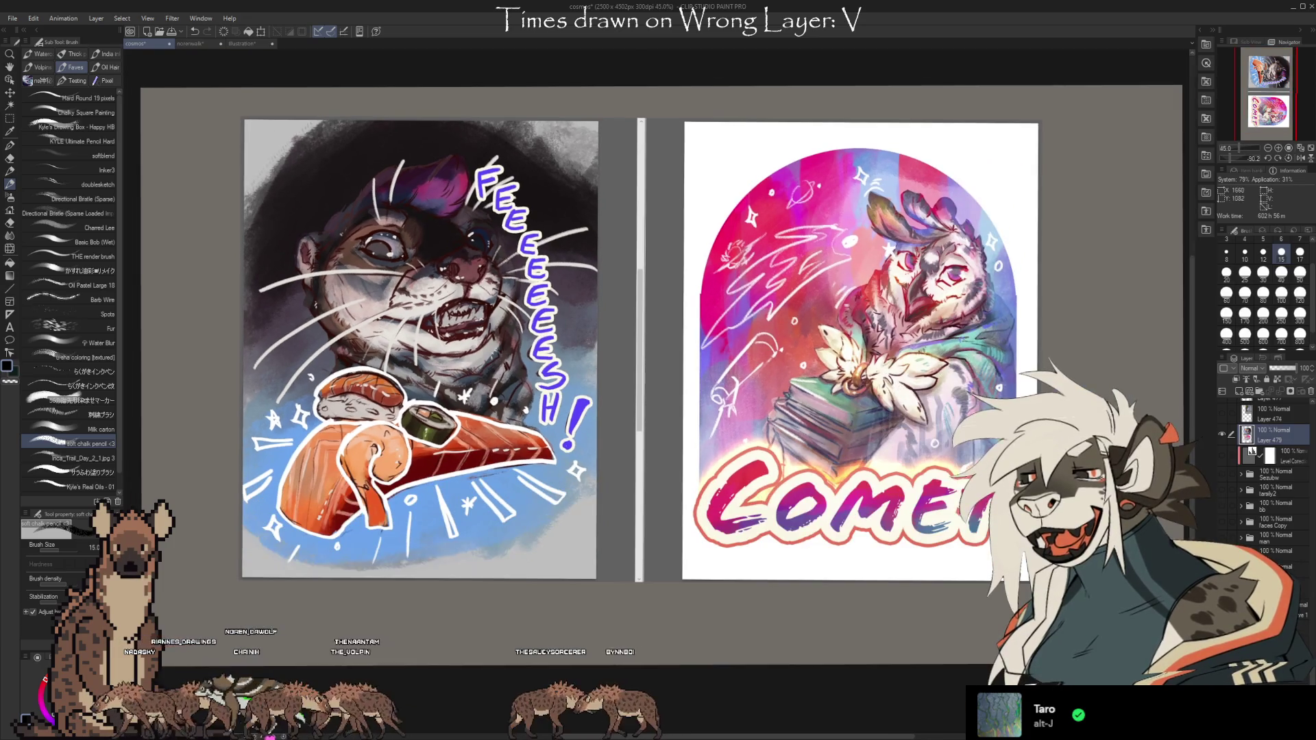
{"action": "scroll", "coordinate": [589, 343], "scroll_direction": "down", "scroll_amount": 1}
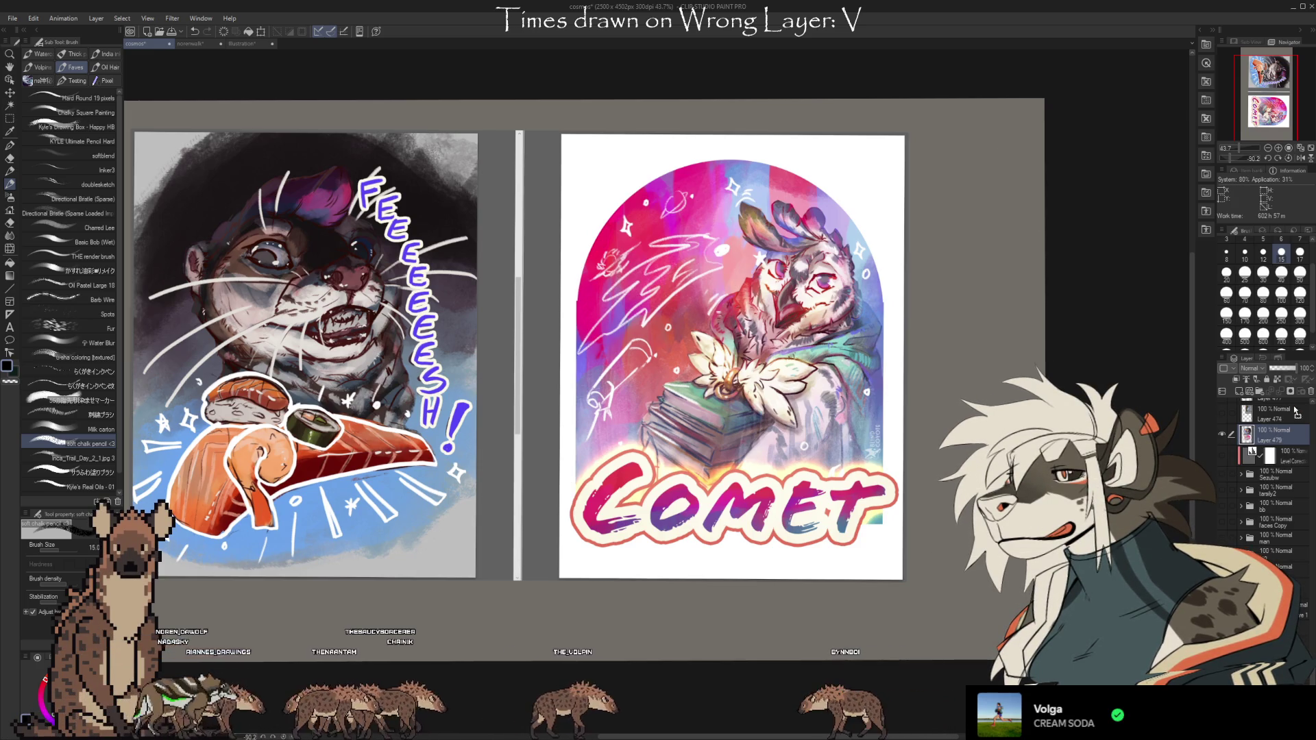
{"action": "key", "text": "ctrl+z"}
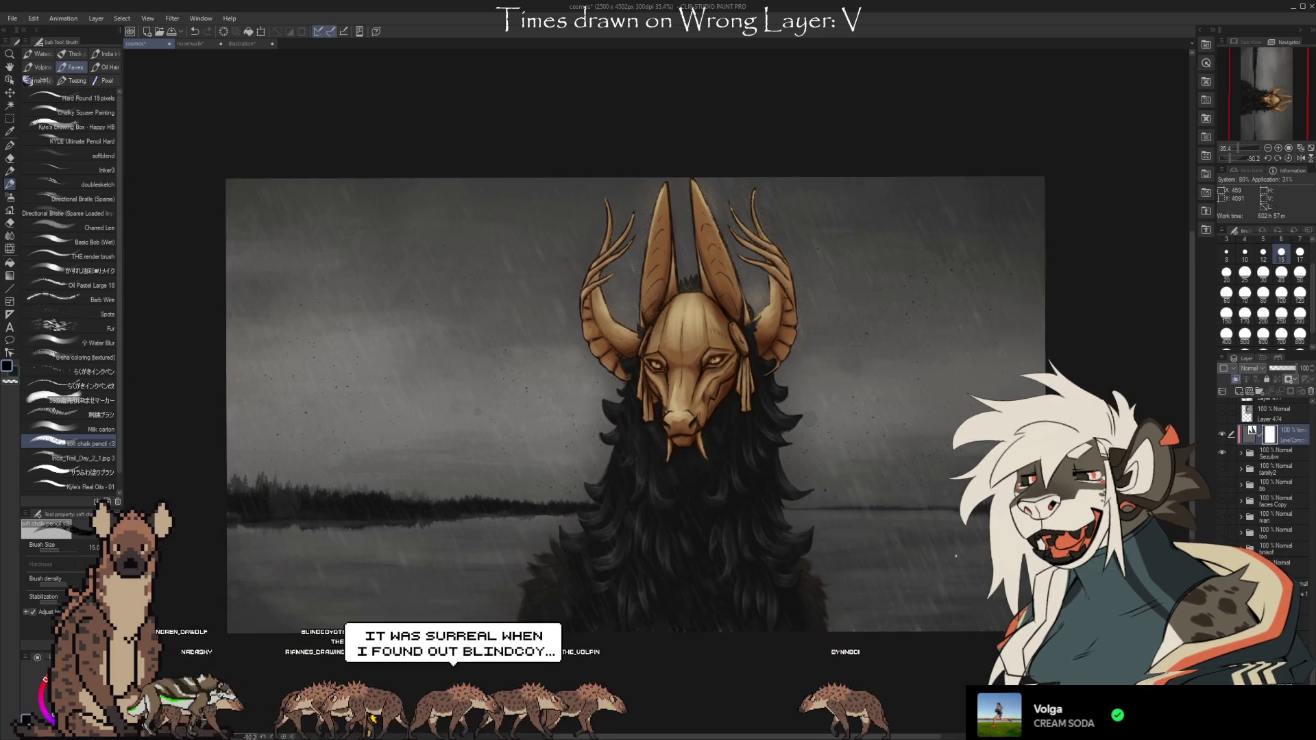
Leave the masked creature artwork and return to the Illustration lineart of the feline
{"action": "scroll", "coordinate": [821, 519], "scroll_direction": "up", "scroll_amount": 1}
{"action": "scroll", "coordinate": [822, 518], "scroll_direction": "up", "scroll_amount": 1}
{"action": "scroll", "coordinate": [821, 518], "scroll_direction": "up", "scroll_amount": 1}
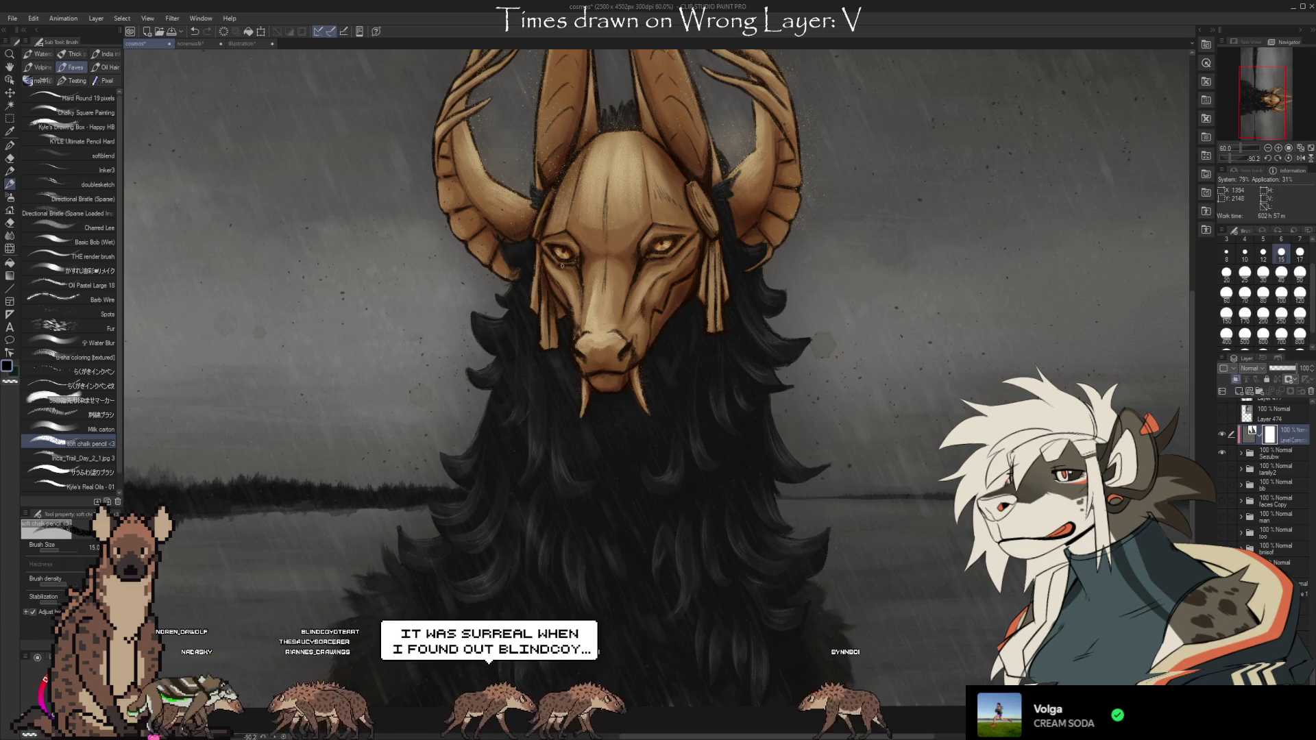
{"action": "scroll", "coordinate": [821, 518], "scroll_direction": "down", "scroll_amount": 2}
{"action": "scroll", "coordinate": [803, 465], "scroll_direction": "down", "scroll_amount": 1}
{"action": "scroll", "coordinate": [506, 188], "scroll_direction": "up", "scroll_amount": 1}
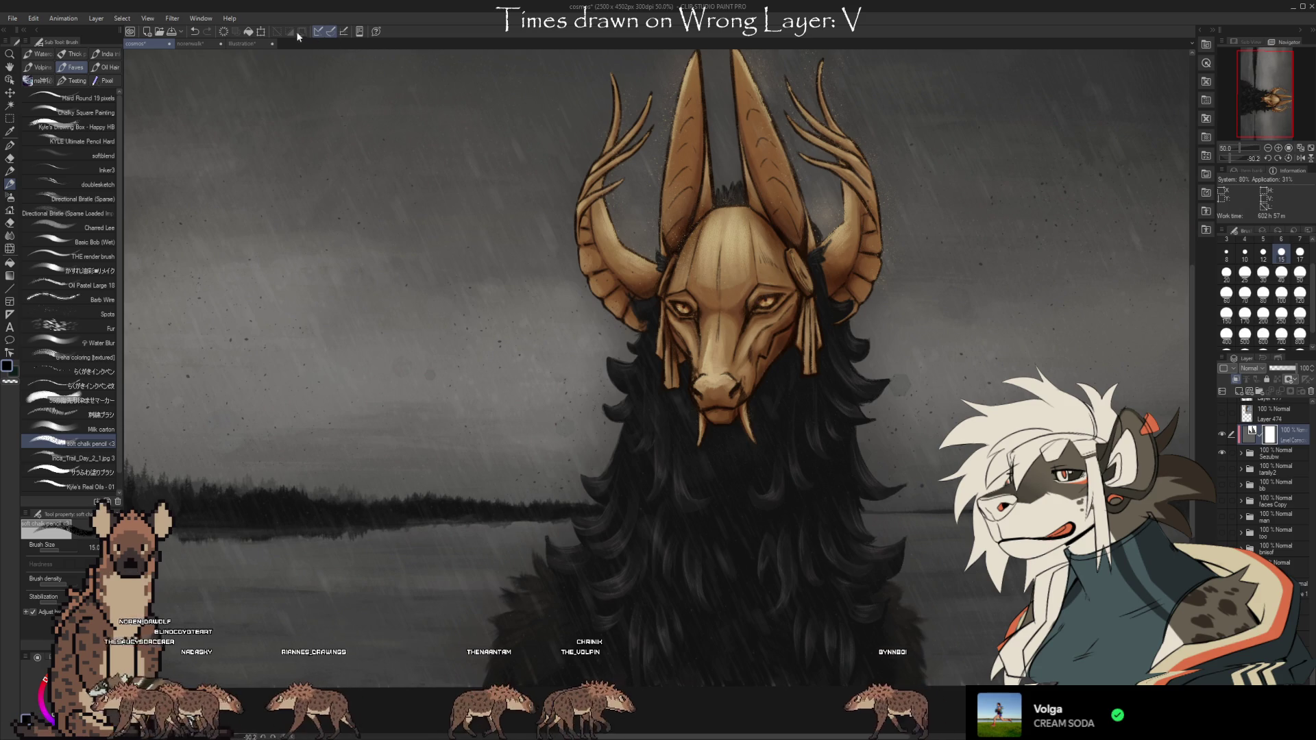
{"action": "left_click", "coordinate": [234, 46]}
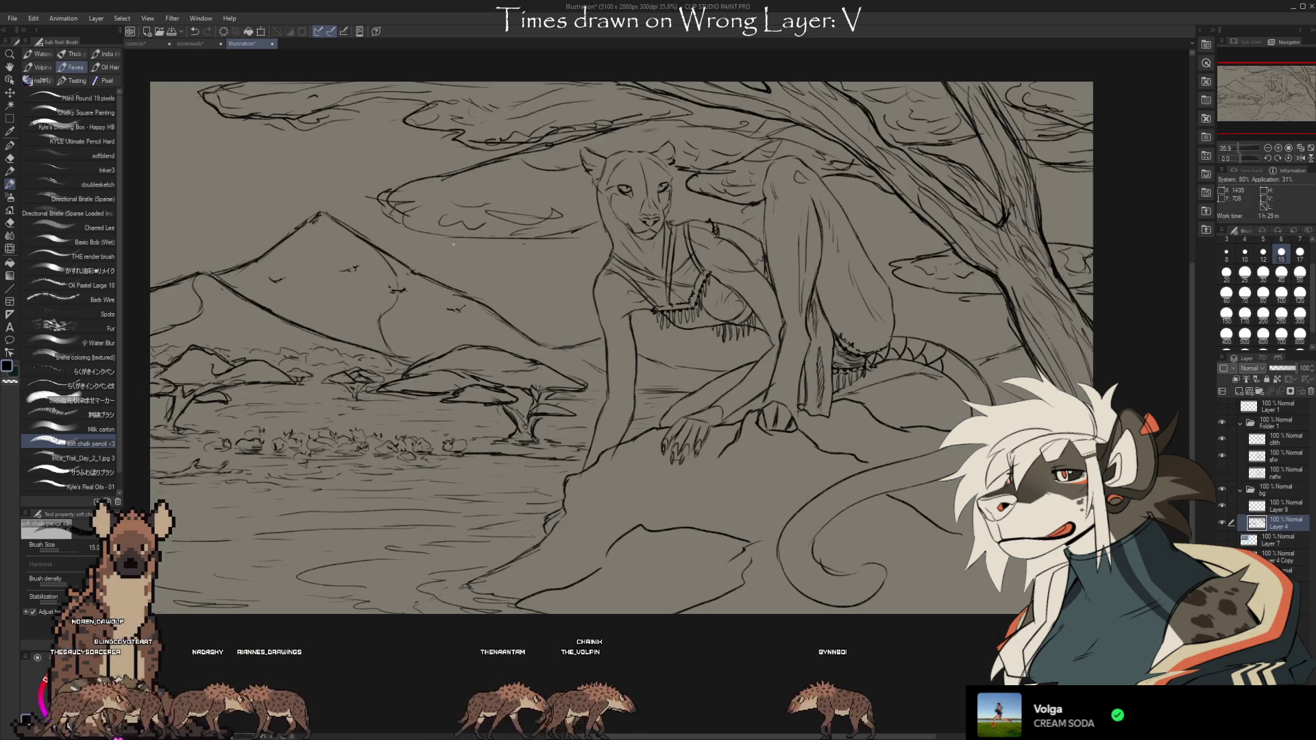
{"action": "scroll", "coordinate": [183, 194], "scroll_direction": "up", "scroll_amount": 1}
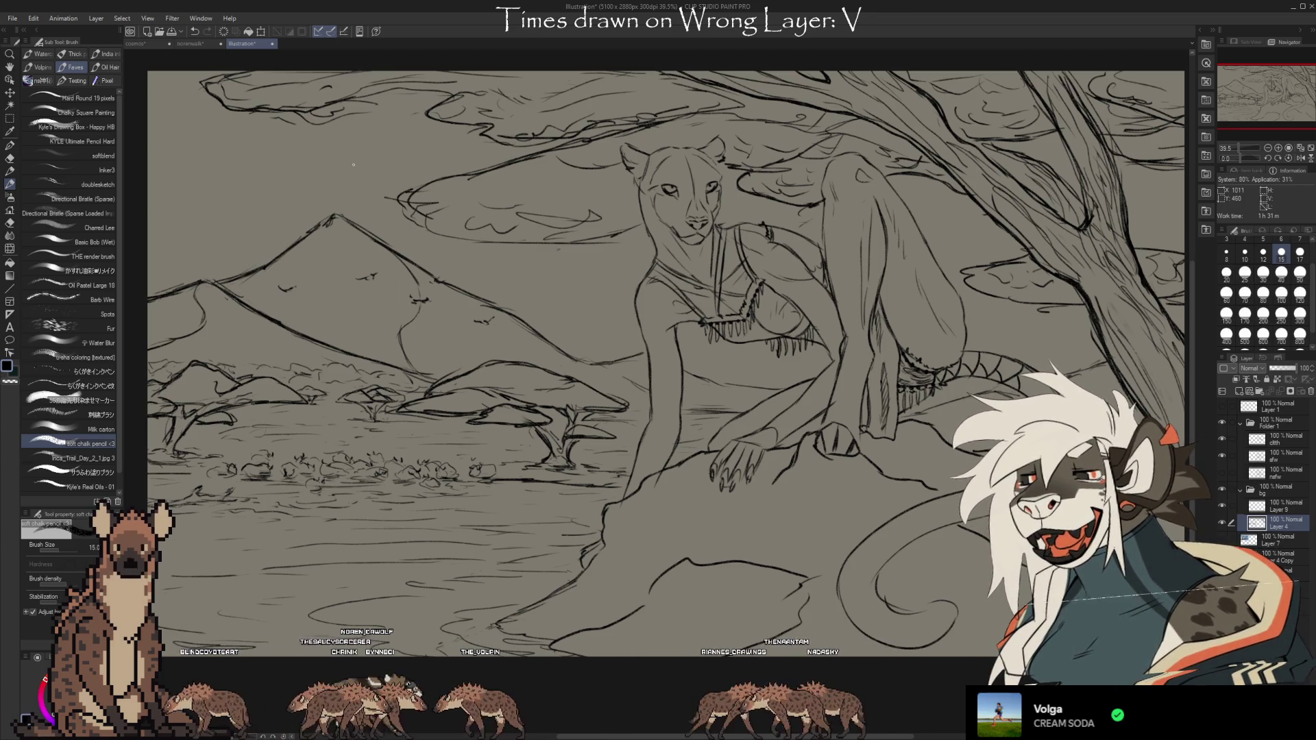
{"action": "left_click", "coordinate": [1223, 525]}
Show Layer 4 again and pan across the scene to the rock and lower savanna
{"action": "left_click", "coordinate": [1223, 525]}
{"action": "key", "text": "e"}
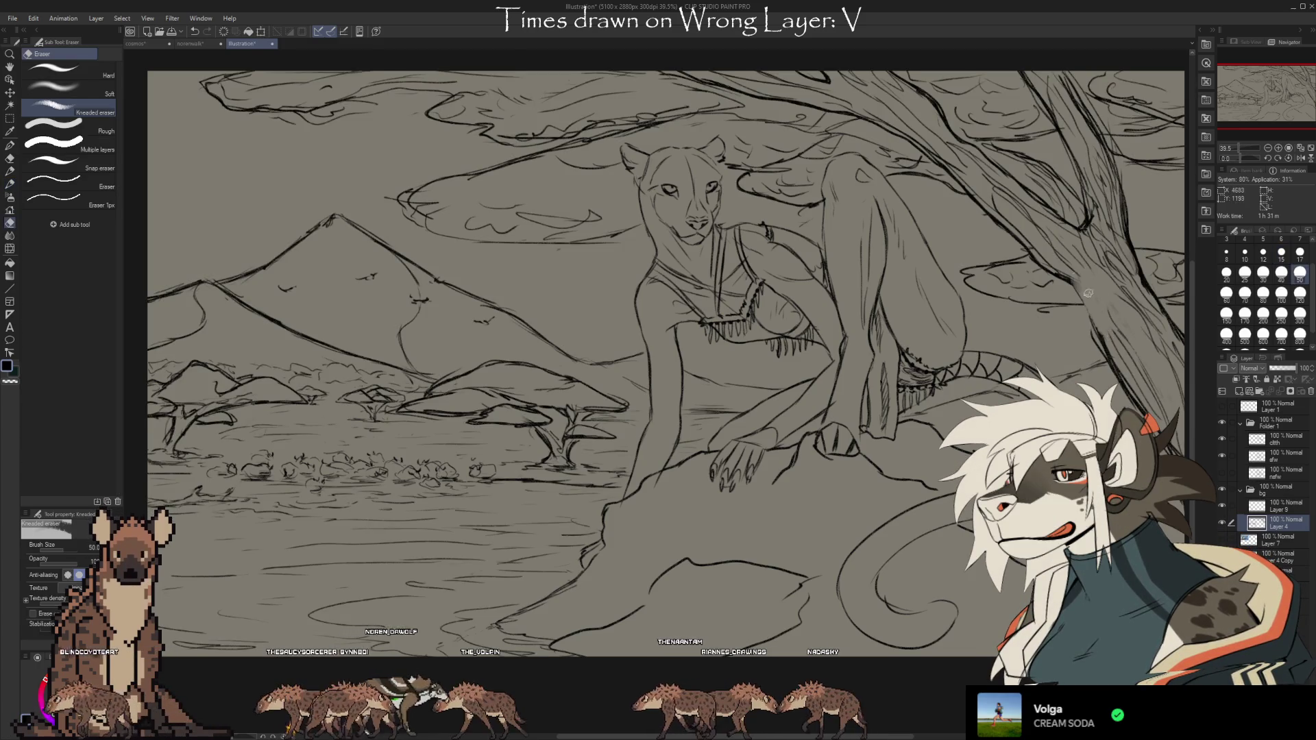
{"action": "key", "text": "b"}
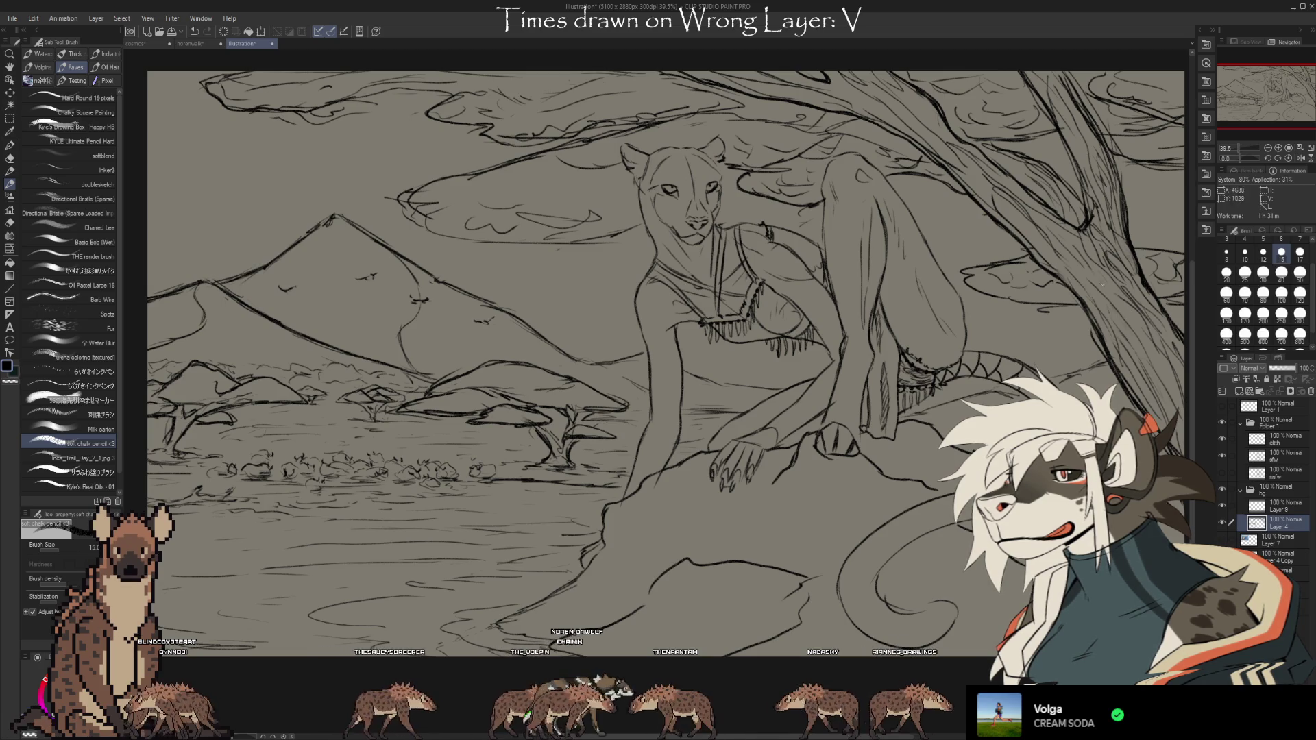
{"action": "left_click_drag", "start_coordinate": [658, 343], "coordinate": [699, 332]}
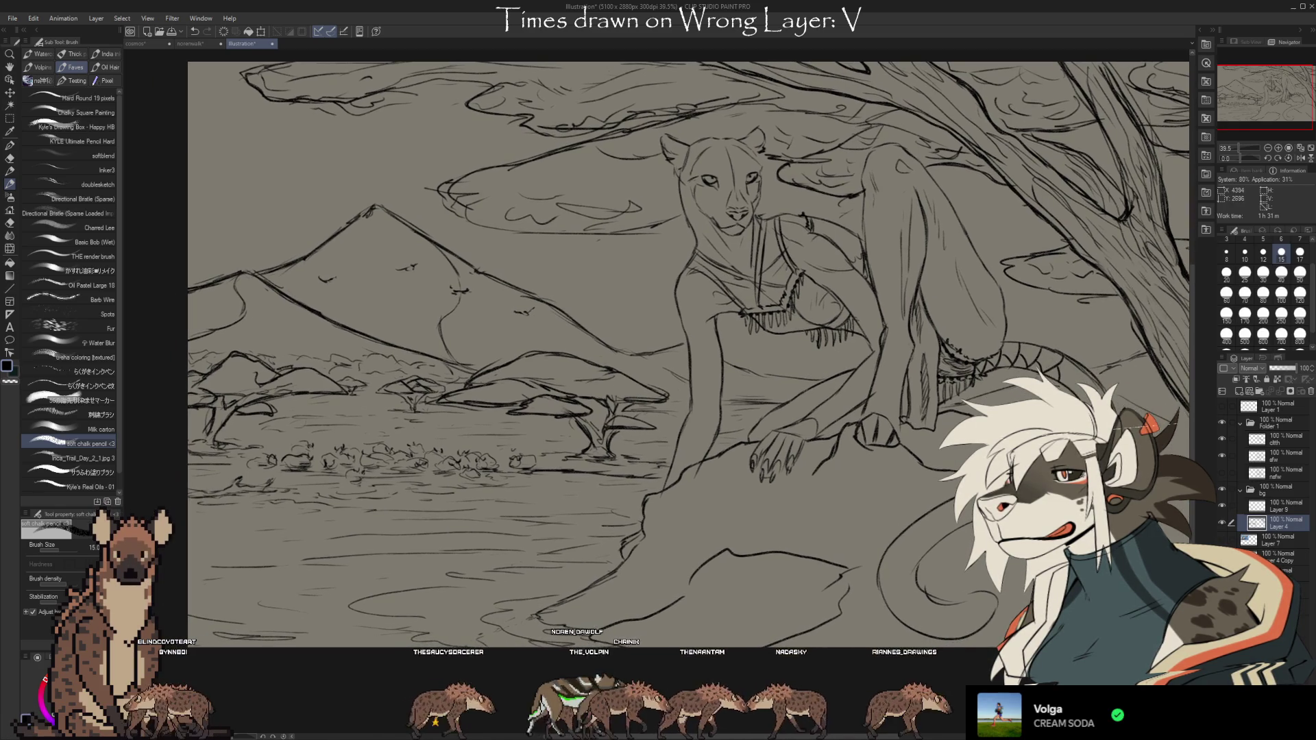
{"action": "scroll", "coordinate": [1010, 602], "scroll_direction": "up", "scroll_amount": 3}
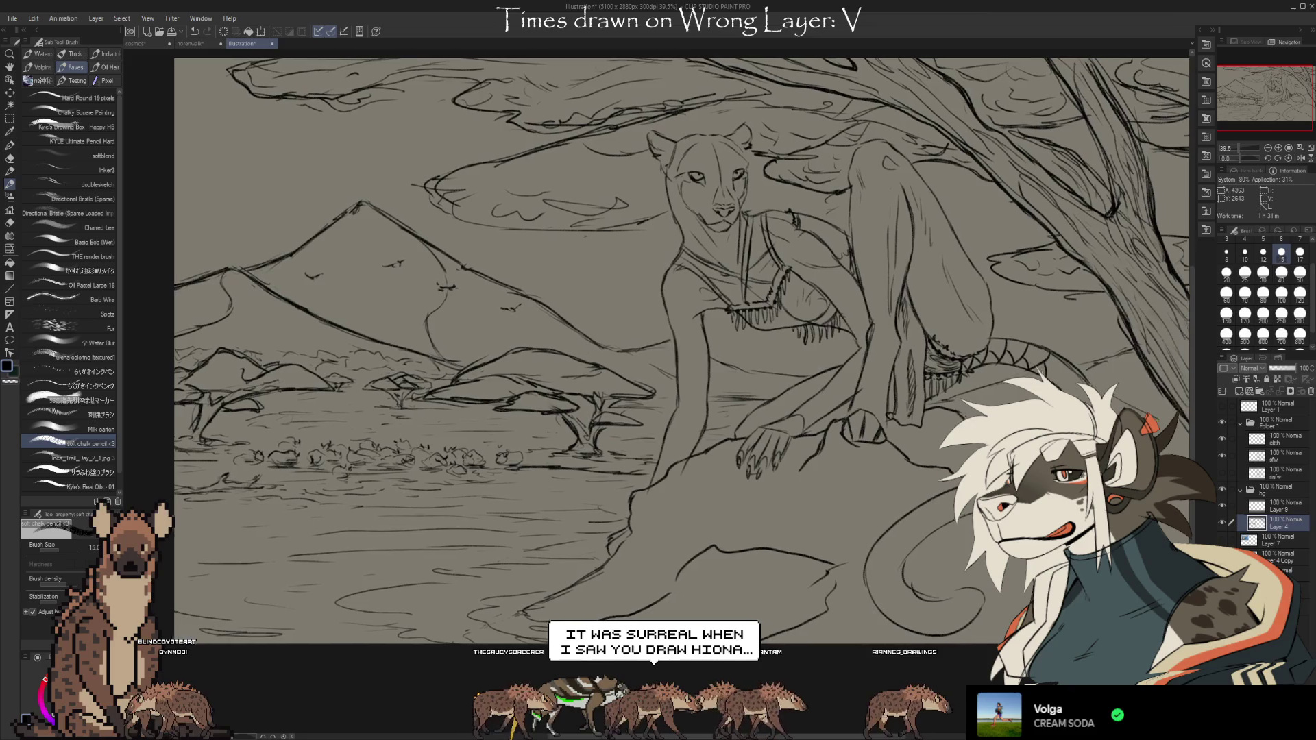
{"action": "left_click_drag", "start_coordinate": [1010, 602], "coordinate": [1270, 674]}
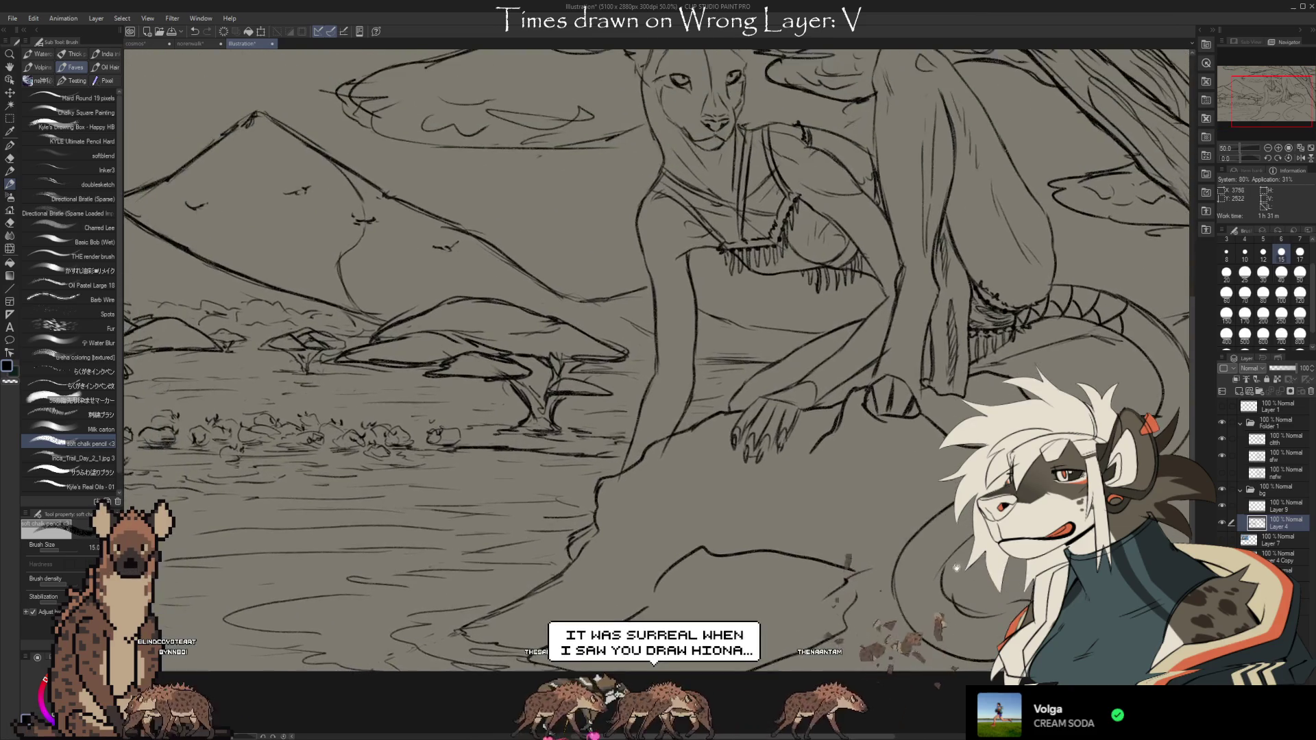
{"action": "left_click_drag", "start_coordinate": [1049, 594], "coordinate": [980, 600]}
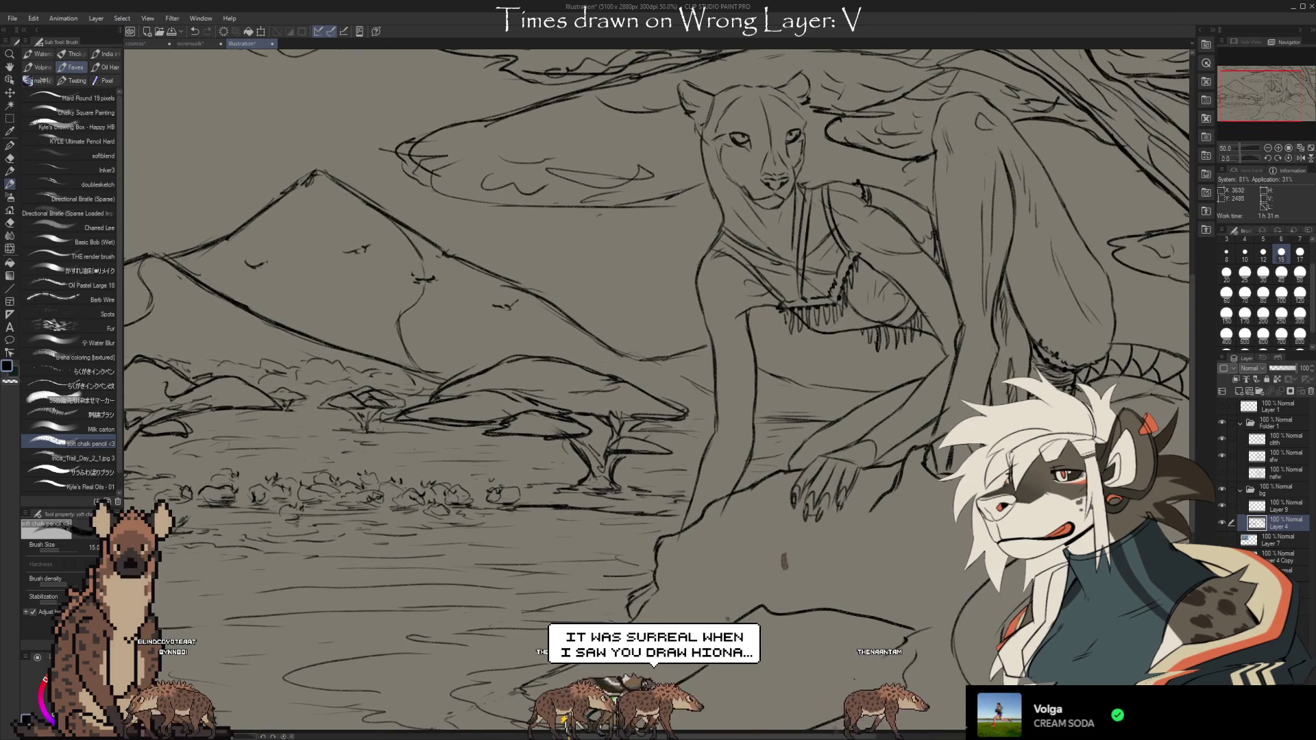
Recenter the whole sketch and hide the bg folder to isolate the feline
{"action": "scroll", "coordinate": [980, 600], "scroll_direction": "down", "scroll_amount": 3}
{"action": "scroll", "coordinate": [959, 603], "scroll_direction": "up", "scroll_amount": 2}
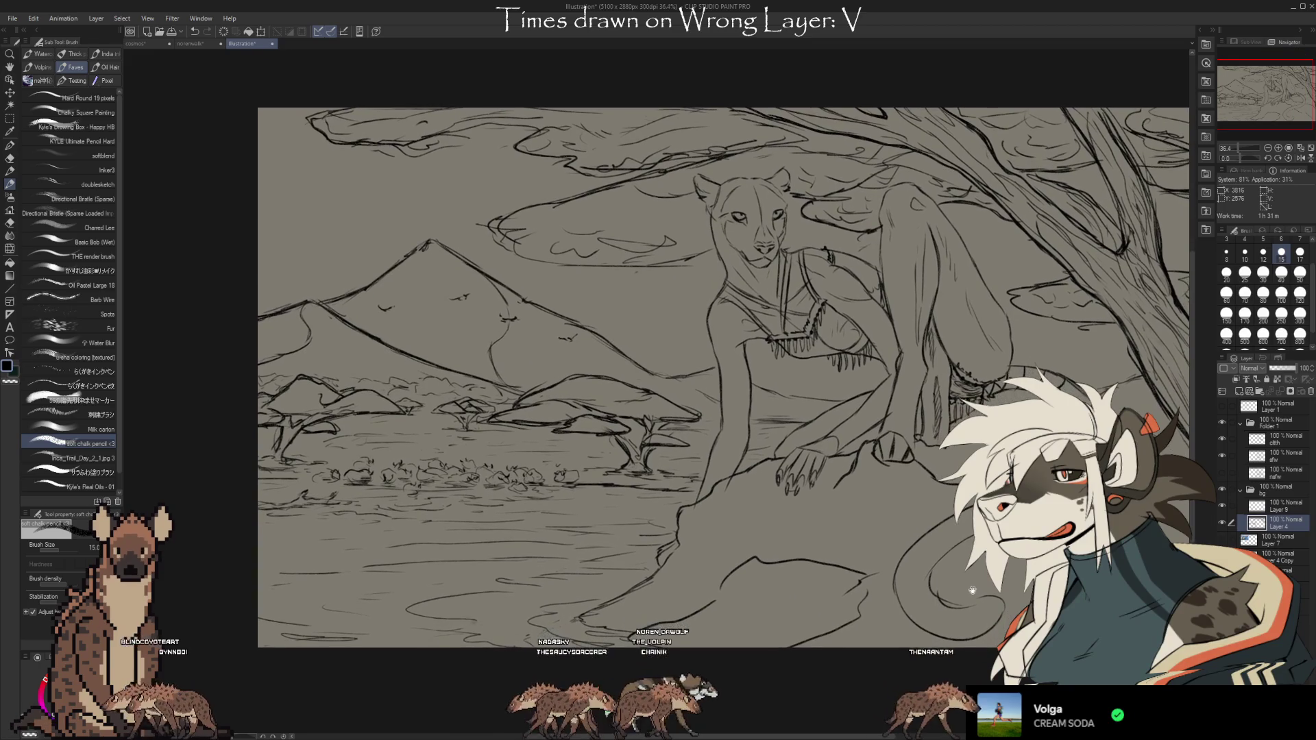
{"action": "left_click_drag", "start_coordinate": [909, 616], "coordinate": [900, 630]}
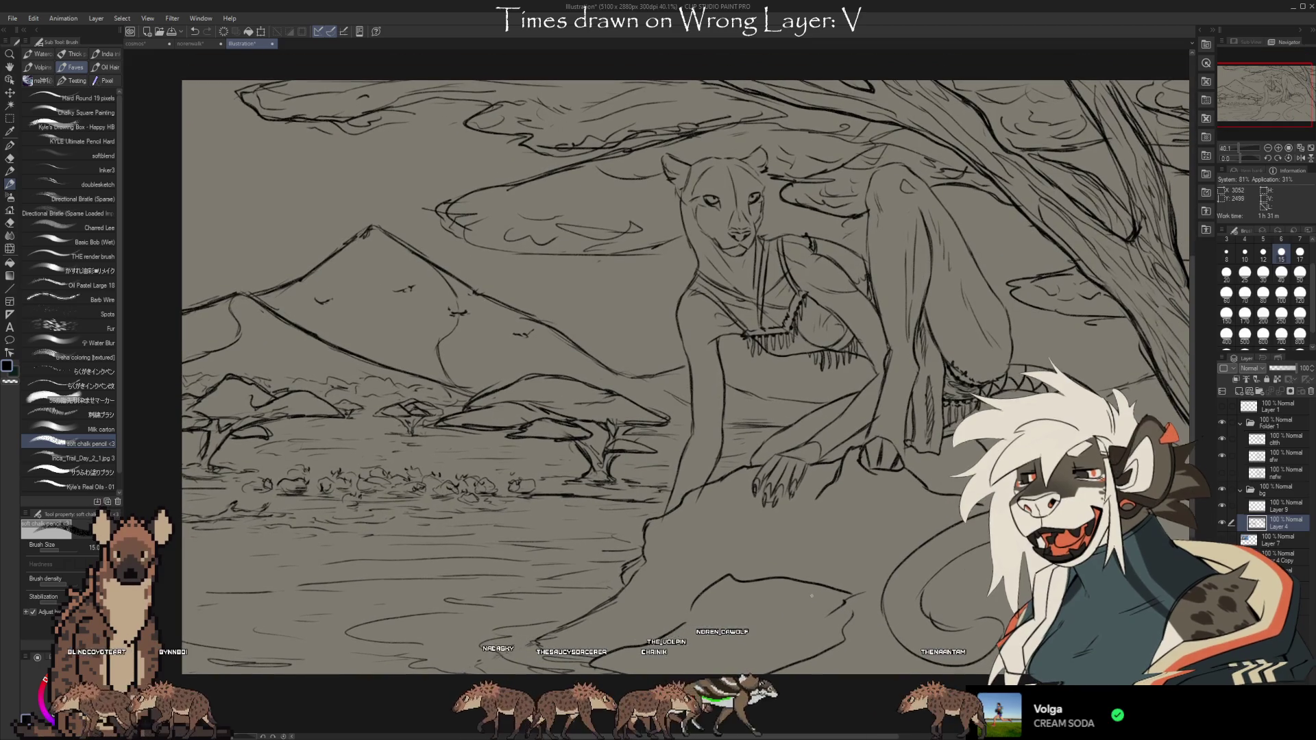
{"action": "left_click_drag", "start_coordinate": [964, 519], "coordinate": [872, 530]}
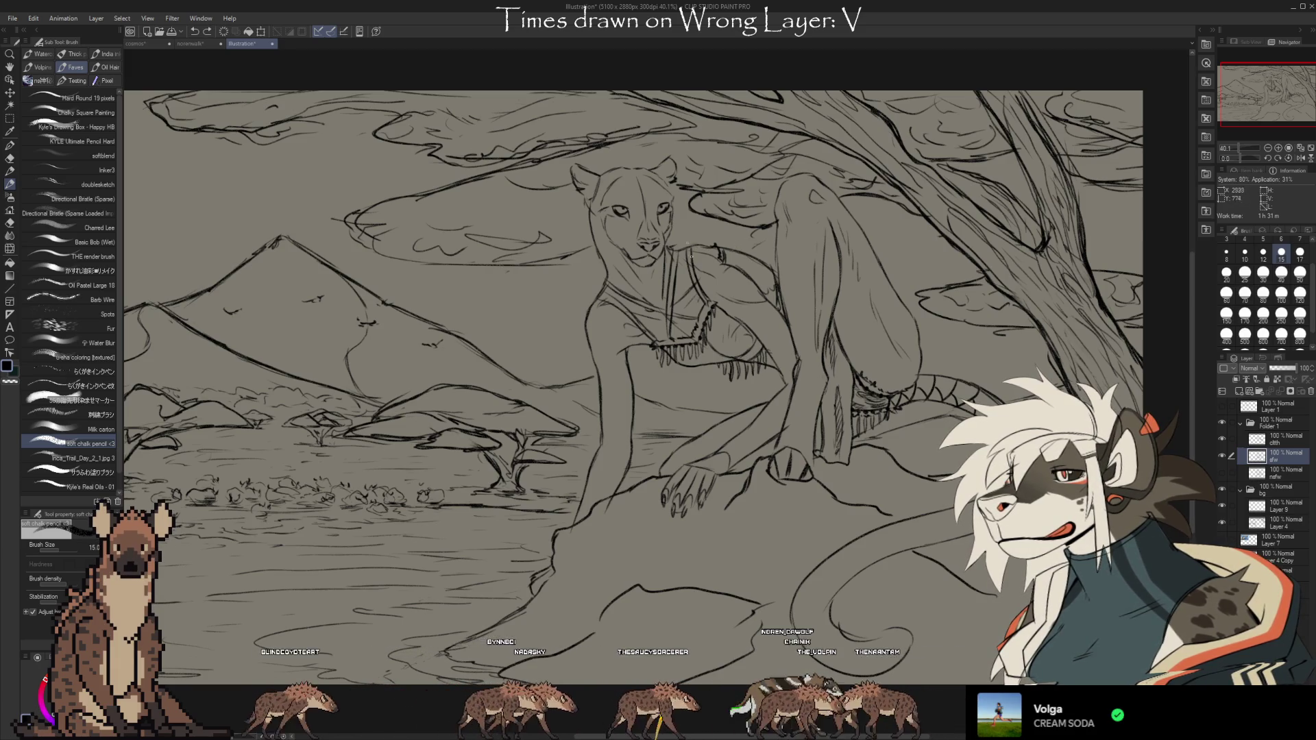
{"action": "scroll", "coordinate": [902, 538], "scroll_direction": "up", "scroll_amount": 3}
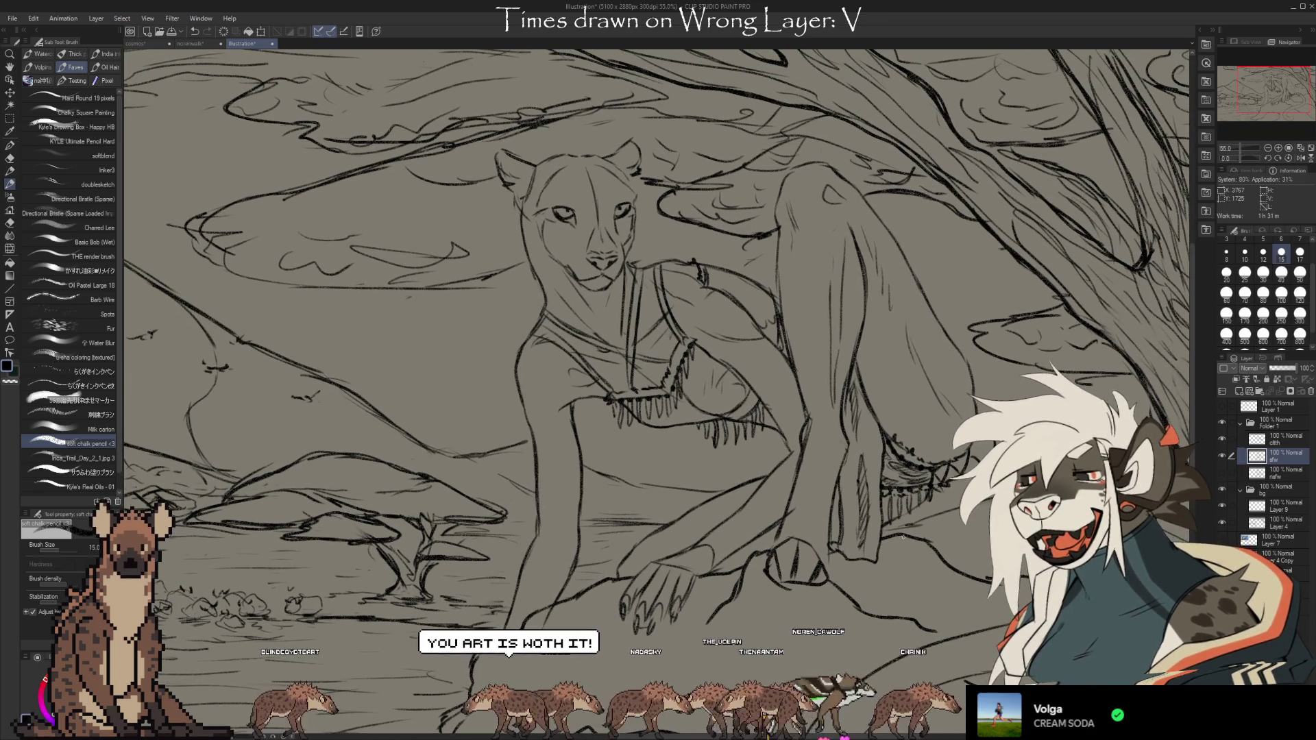
{"action": "left_click", "coordinate": [1222, 488]}
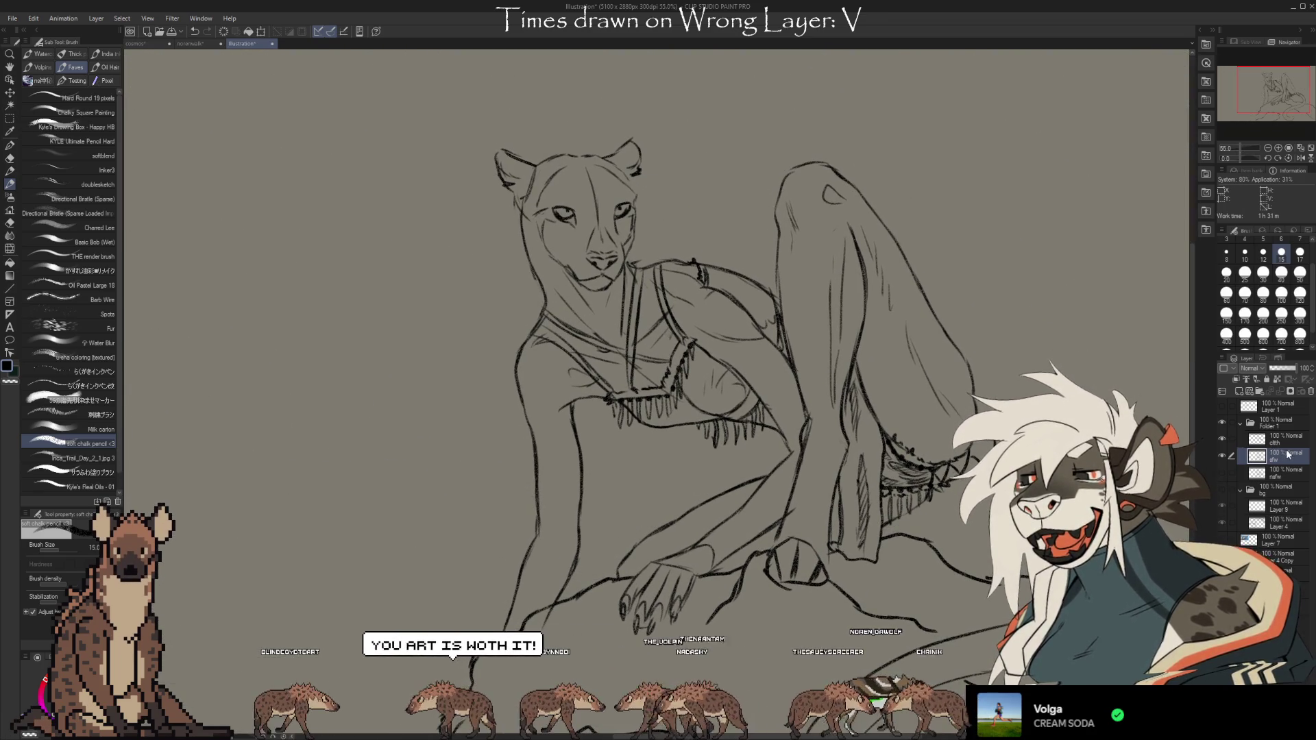
Compare linework by toggling the sfw layer, then lasso-select the feline's head
{"action": "left_click", "coordinate": [1222, 455]}
{"action": "left_click", "coordinate": [1221, 455]}
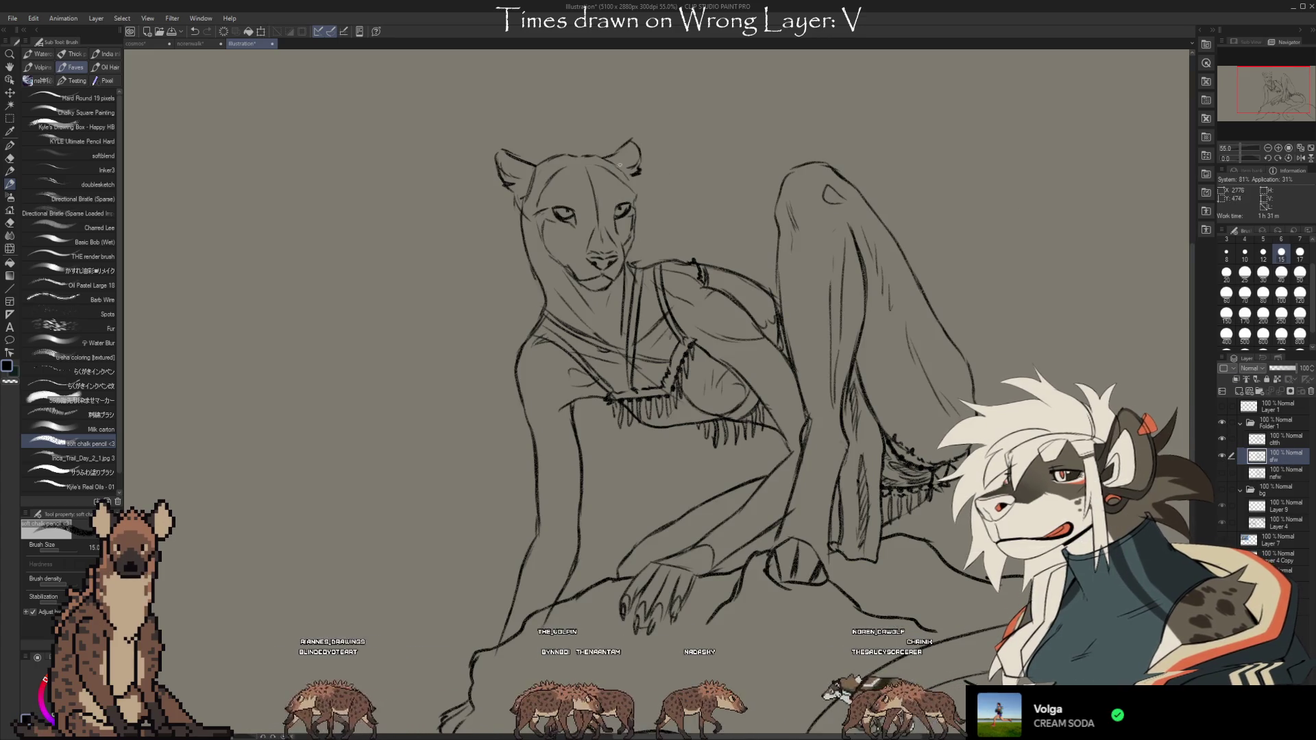
{"action": "left_click", "coordinate": [9, 118]}
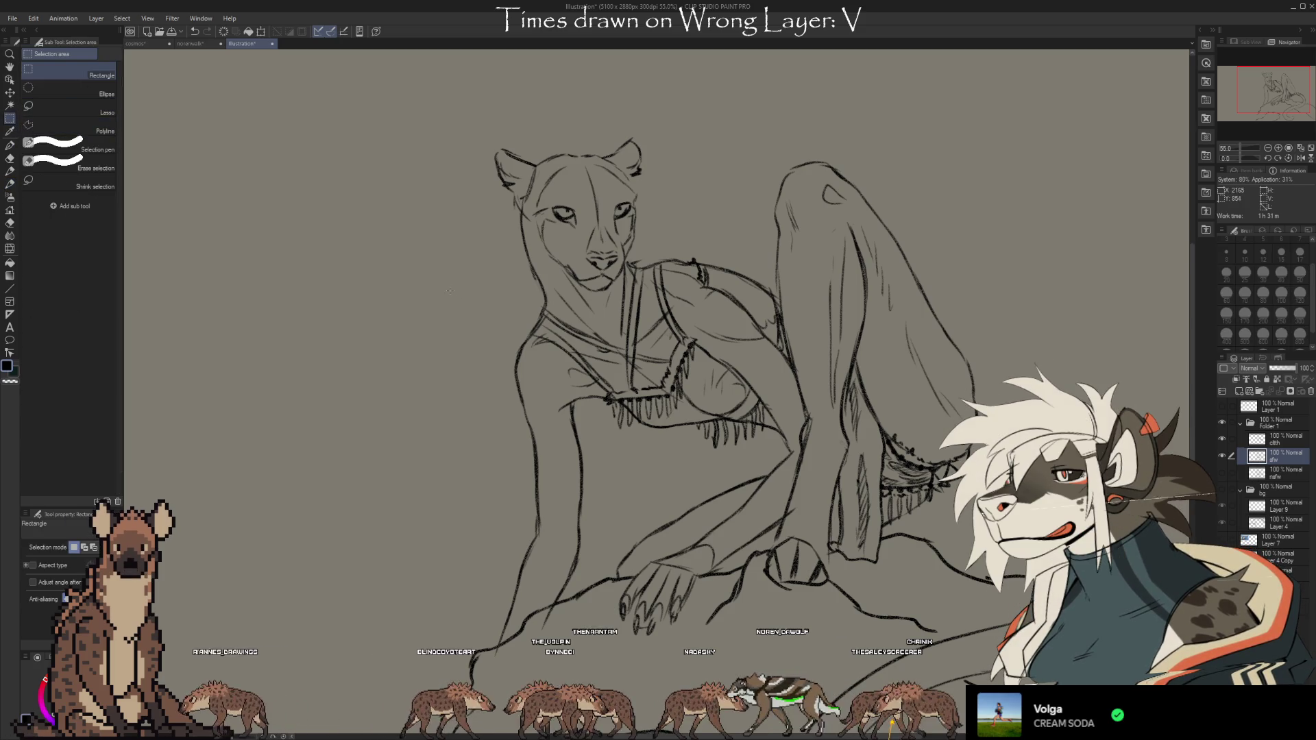
{"action": "left_click", "coordinate": [68, 108]}
{"action": "left_click_drag", "start_coordinate": [626, 270], "coordinate": [616, 288]}
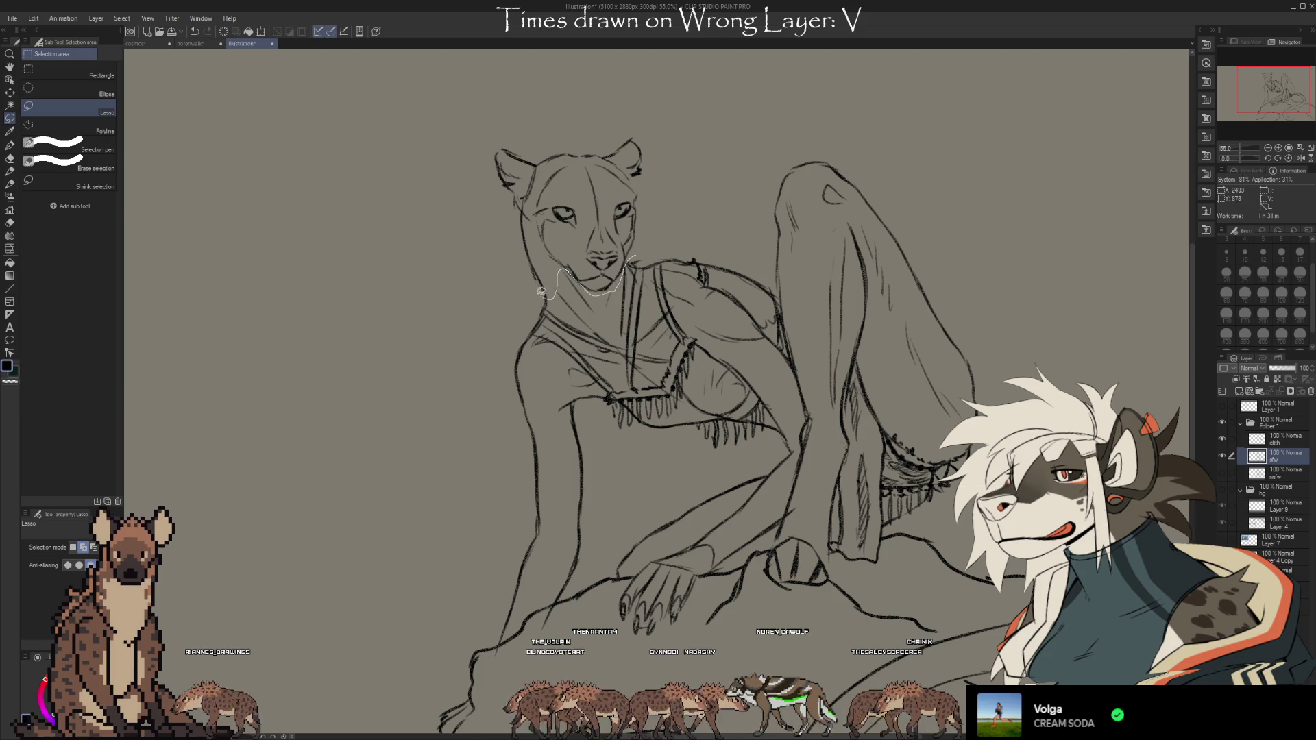
{"action": "left_click_drag", "start_coordinate": [658, 133], "coordinate": [674, 228]}
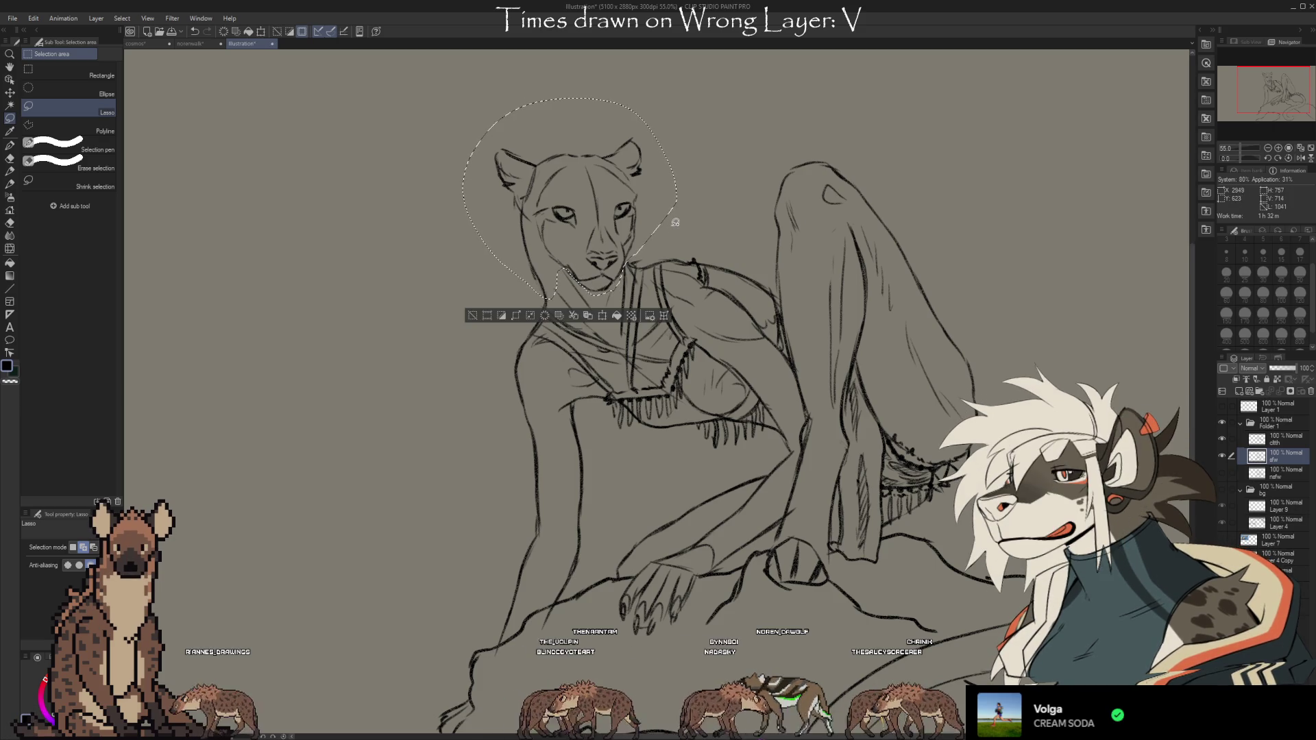
Raise and tilt the selected head slightly, apply it, deselect, and return to the brush
{"action": "key", "text": "ctrl+t"}
{"action": "mouse_move", "coordinate": [658, 284]}
{"action": "left_mouse_down"}
{"action": "mouse_move", "coordinate": [694, 255]}
{"action": "mouse_move", "coordinate": [658, 270]}
{"action": "left_mouse_up"}
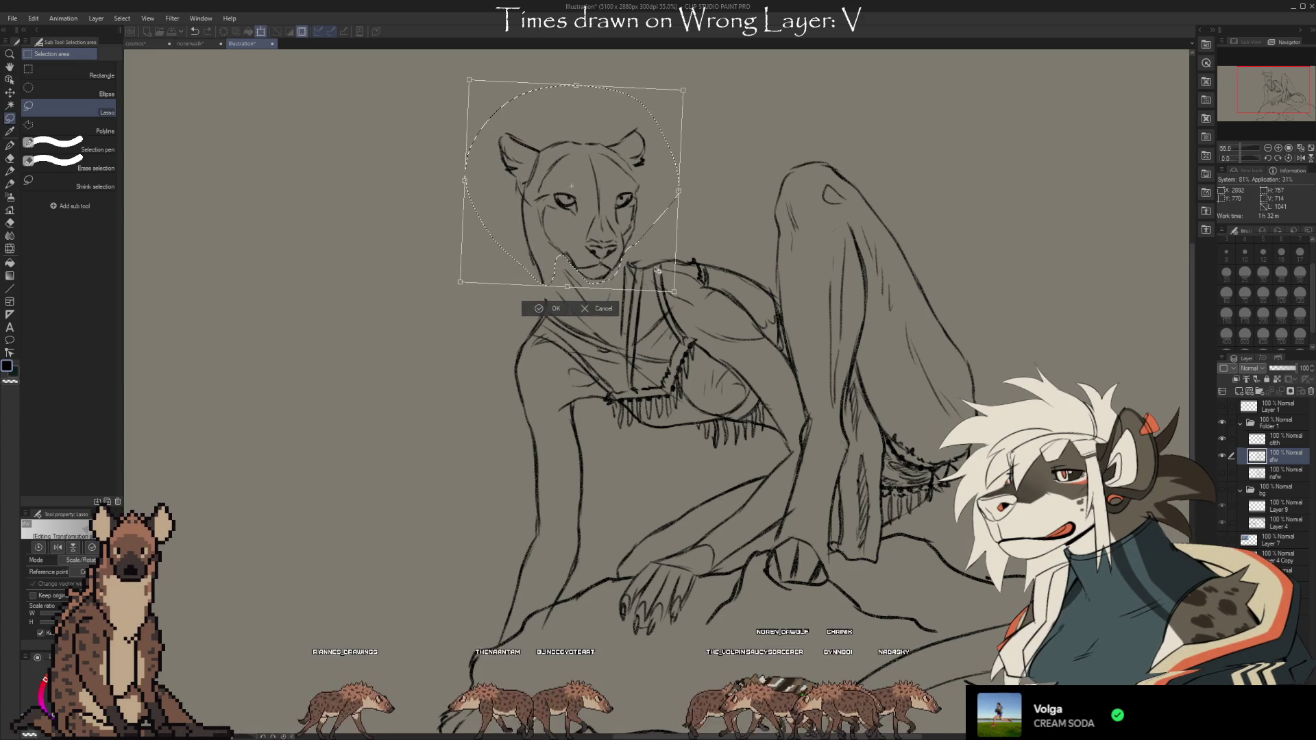
{"action": "key", "text": "Return"}
{"action": "key", "text": "ctrl+d"}
{"action": "key", "text": "b"}
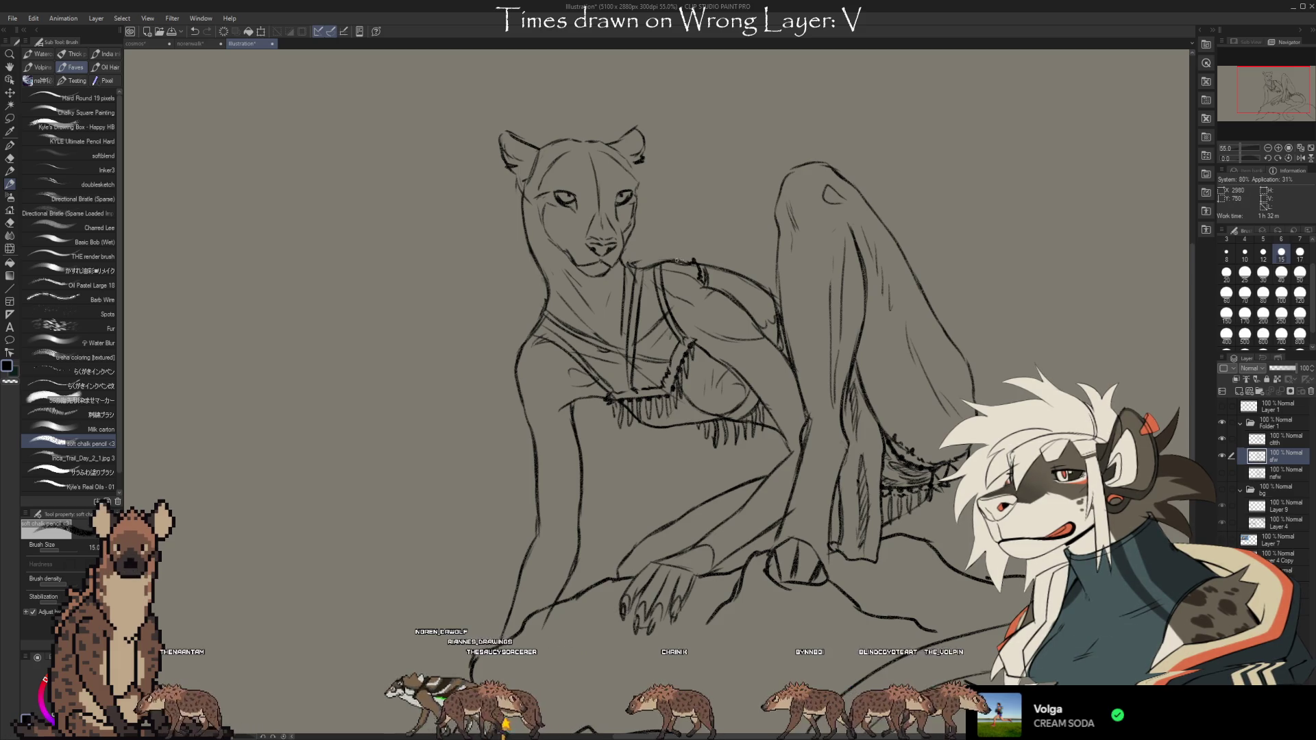
{"action": "key", "text": "e"}
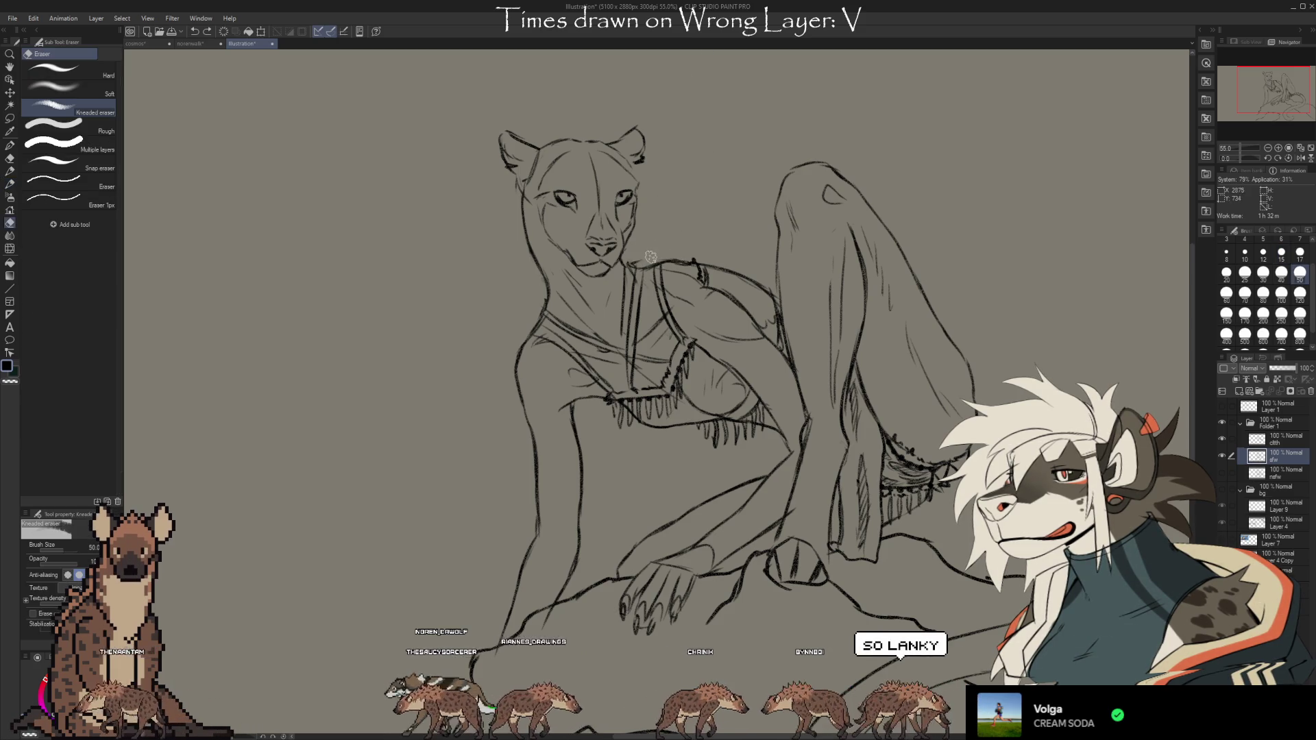
{"action": "key", "text": "b"}
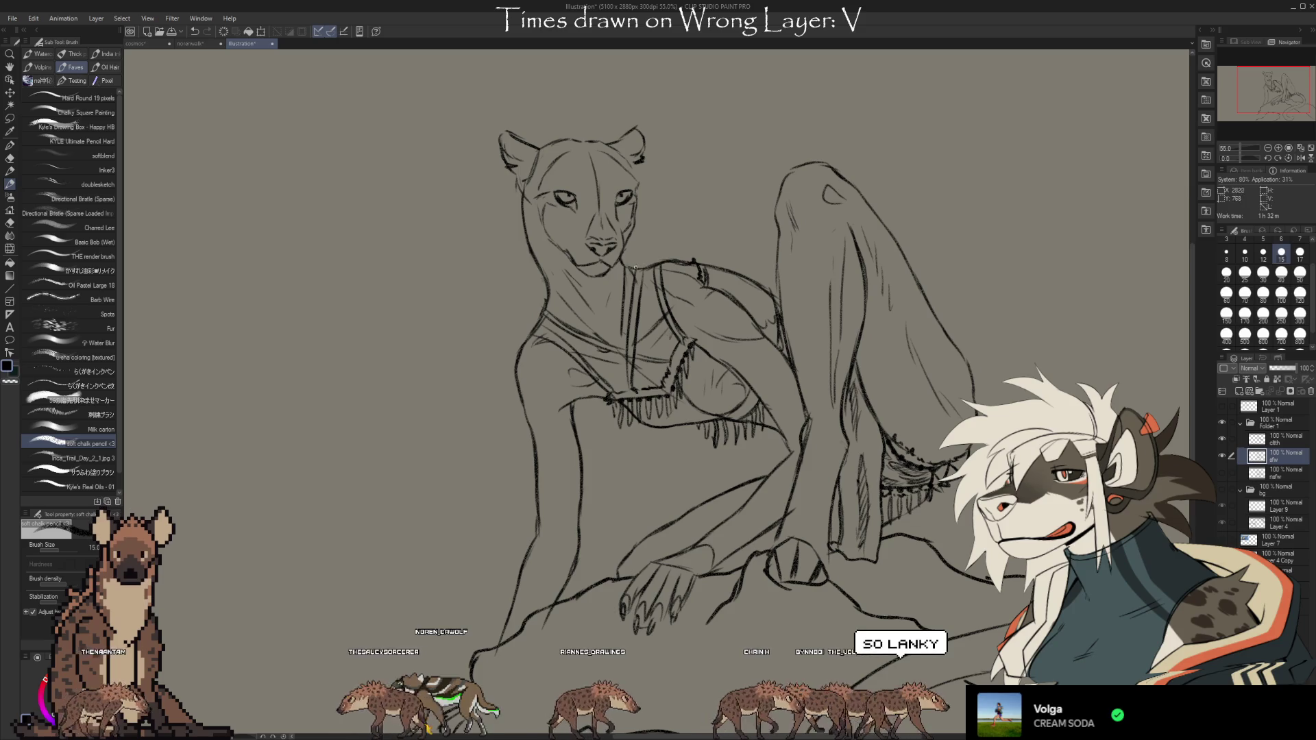
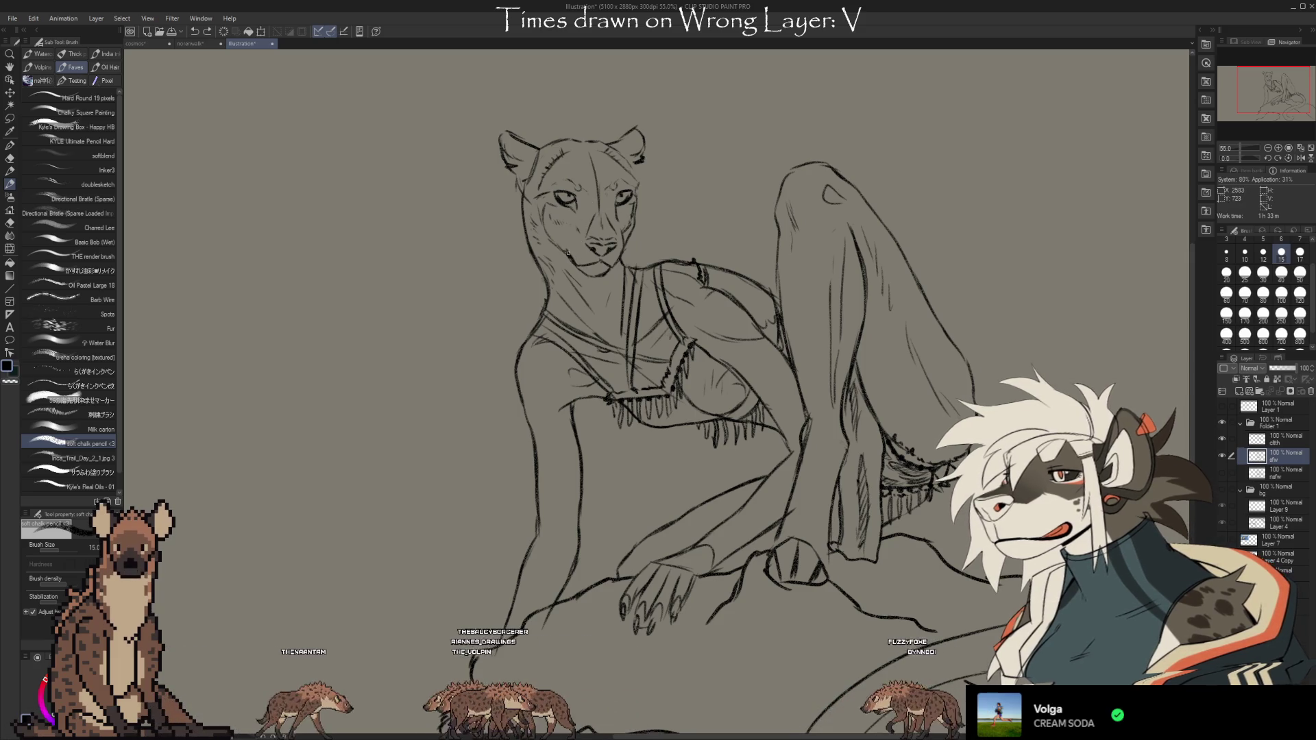
Clean up the face and leg lines by alternating the Kneaded eraser and soft chalk pencil
{"action": "key", "text": "e"}
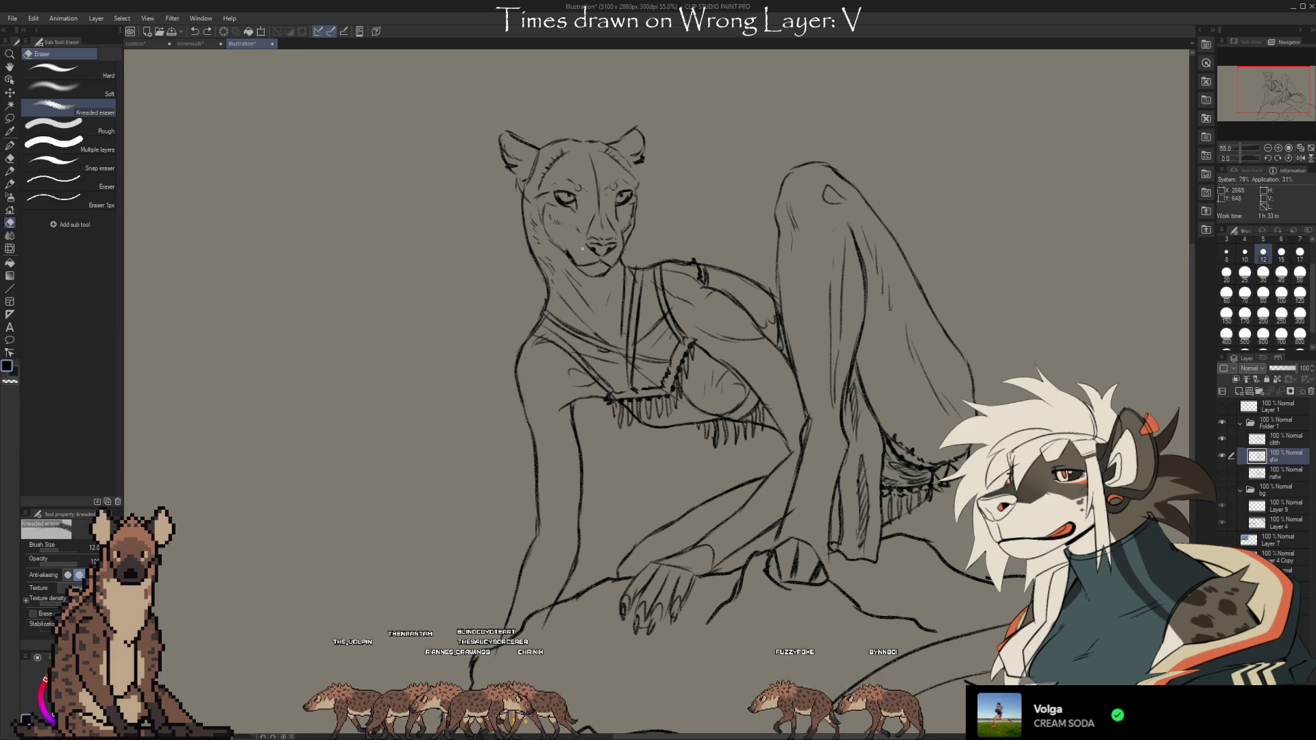
{"action": "key", "text": "b"}
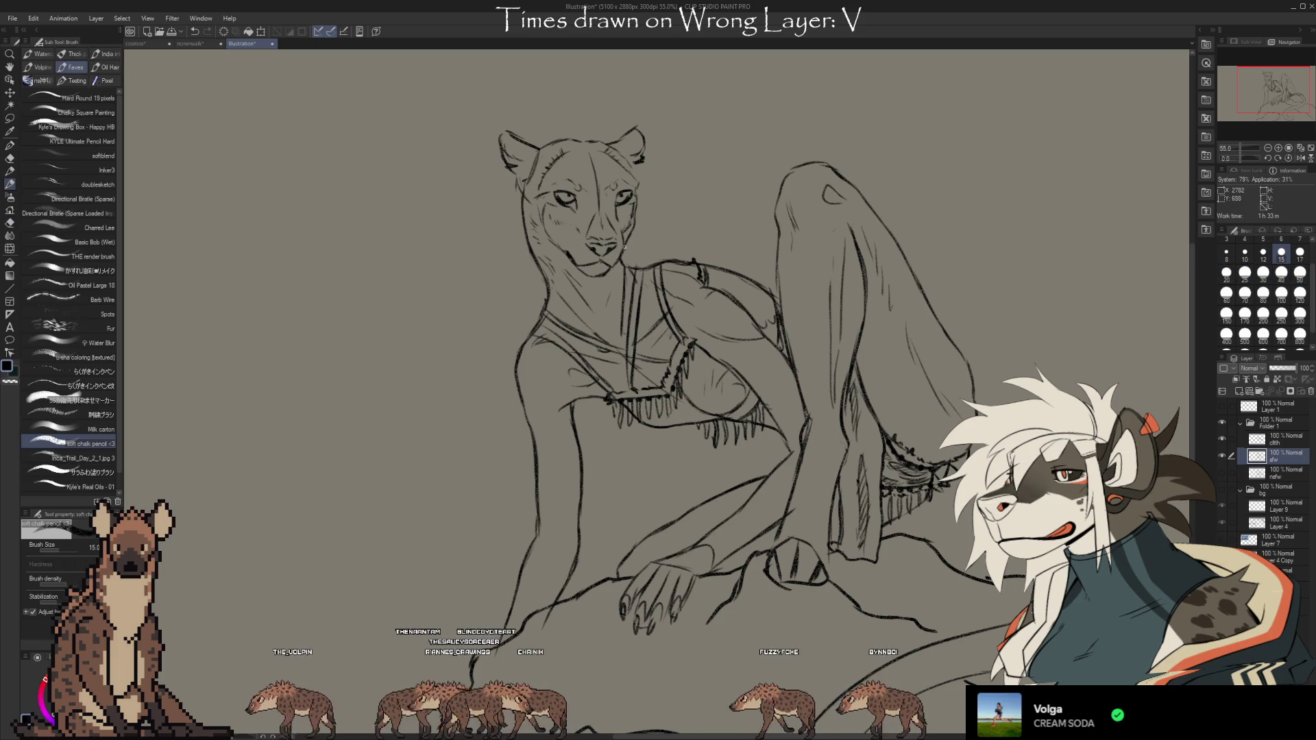
{"action": "key", "text": "e"}
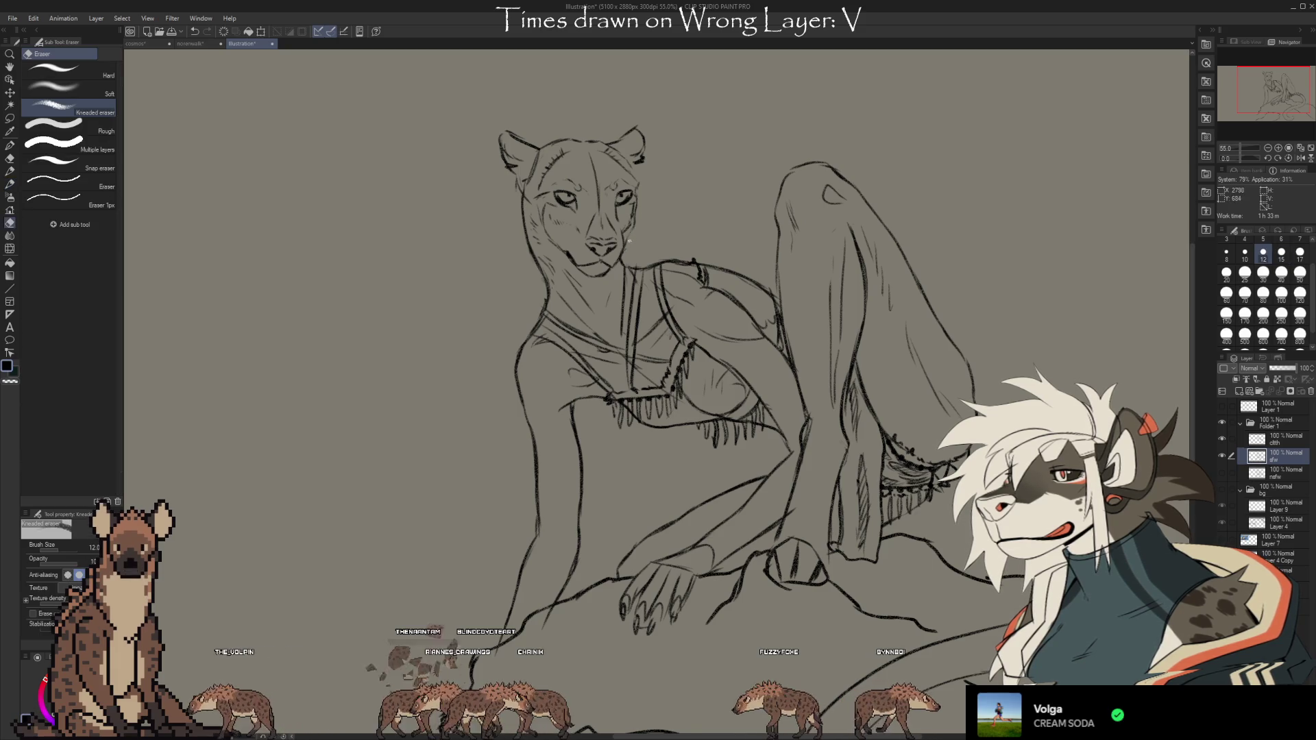
{"action": "key", "text": "b"}
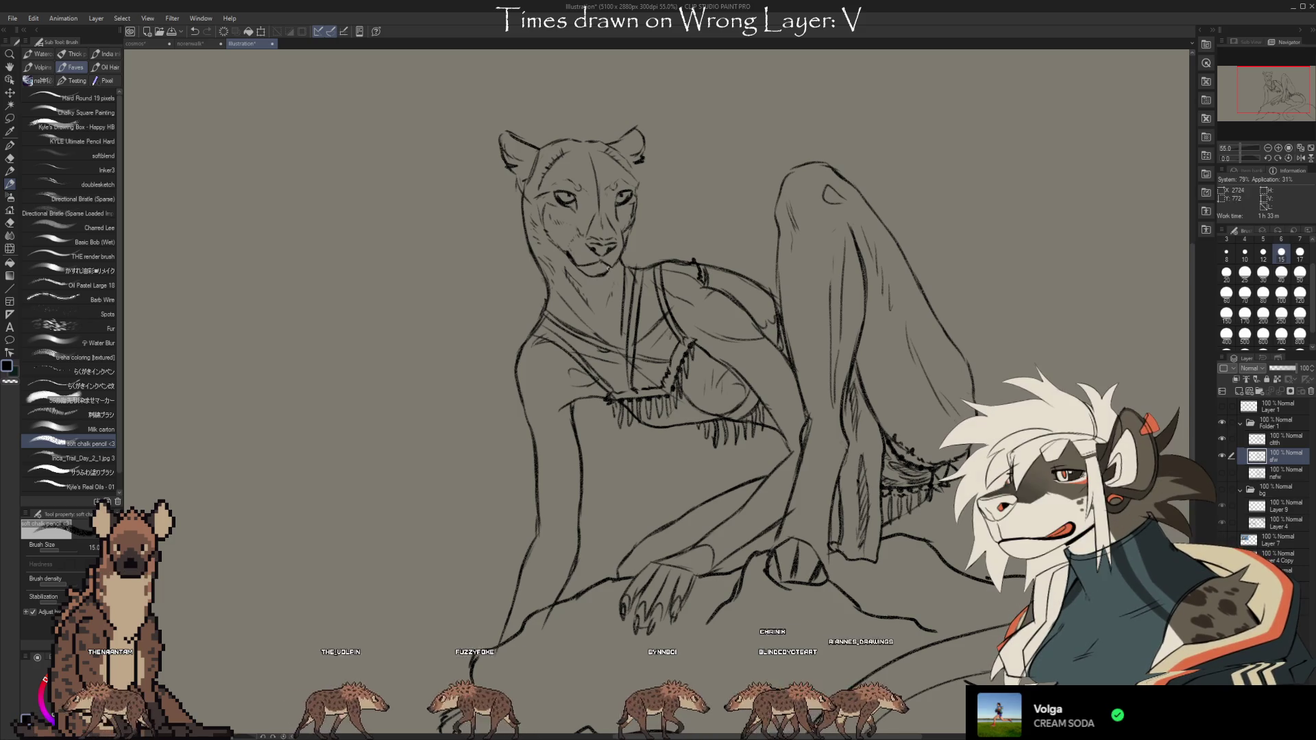
{"action": "key", "text": "e"}
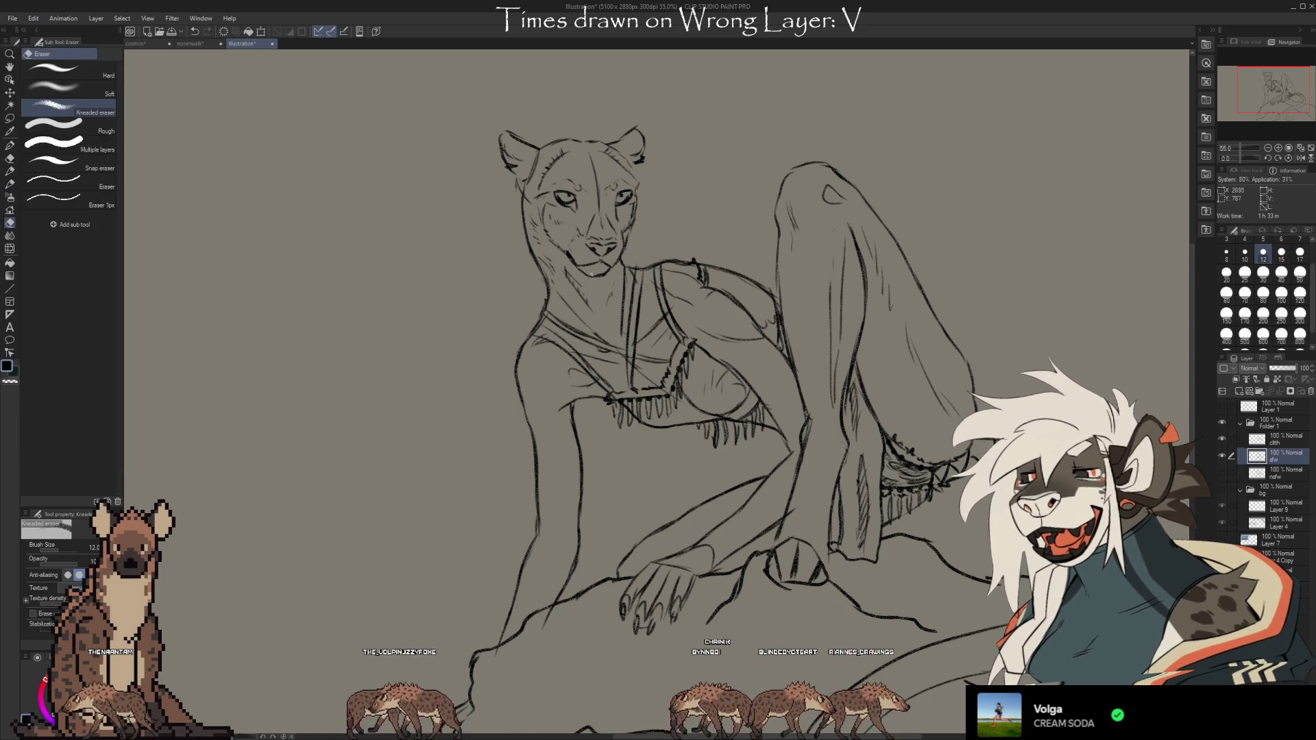
{"action": "key", "text": "b"}
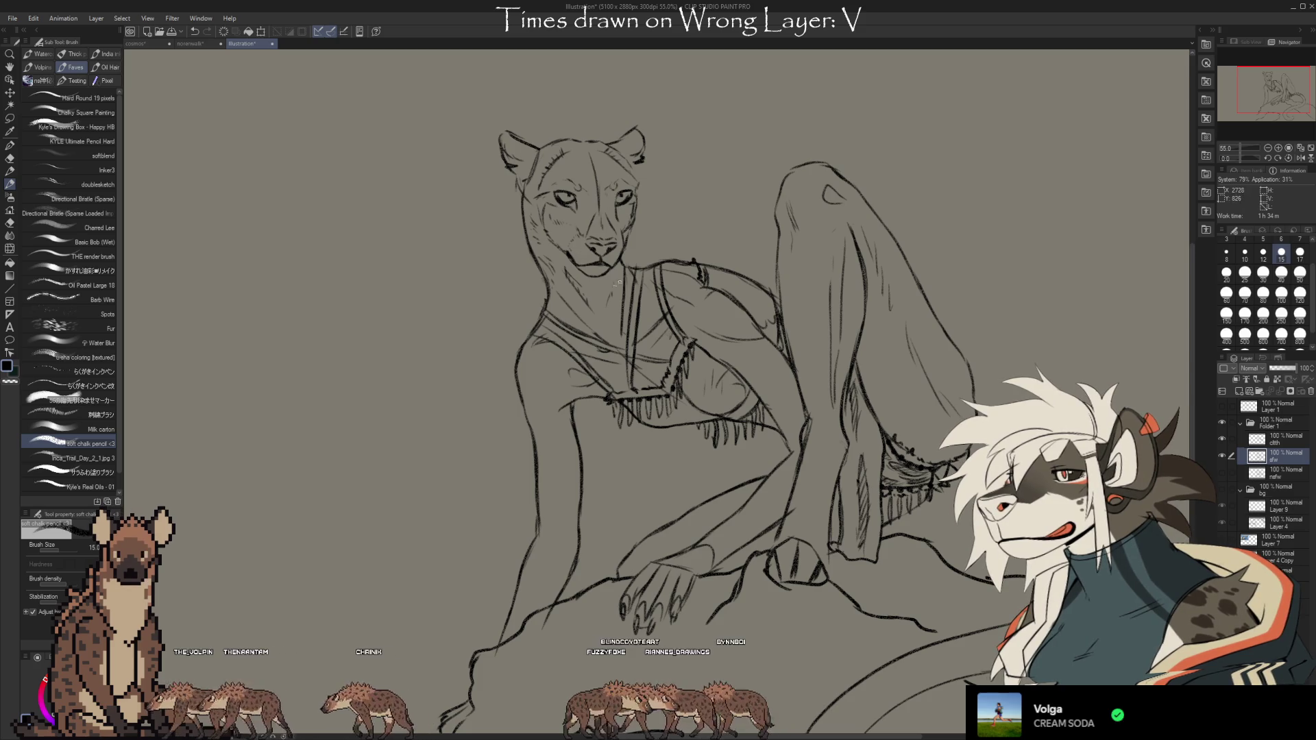
{"action": "left_click_drag", "start_coordinate": [721, 198], "coordinate": [723, 238]}
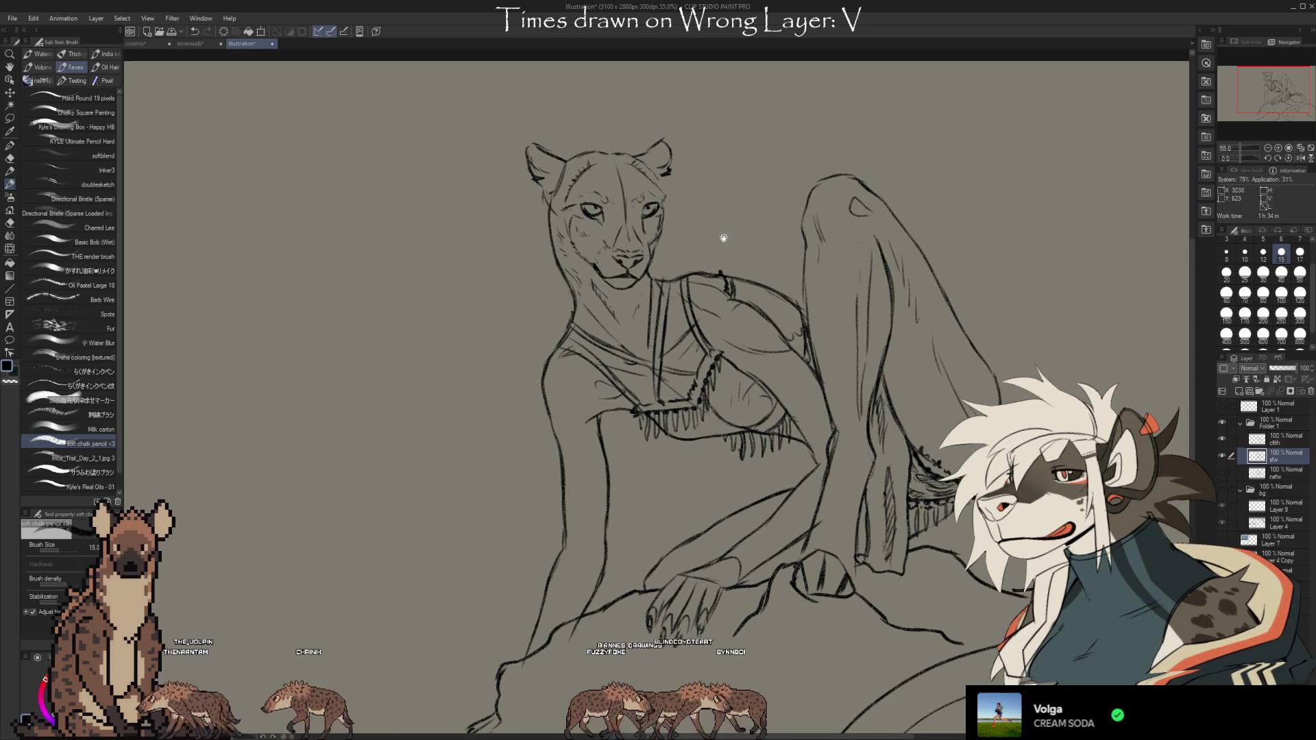
{"action": "left_click", "coordinate": [1222, 541]}
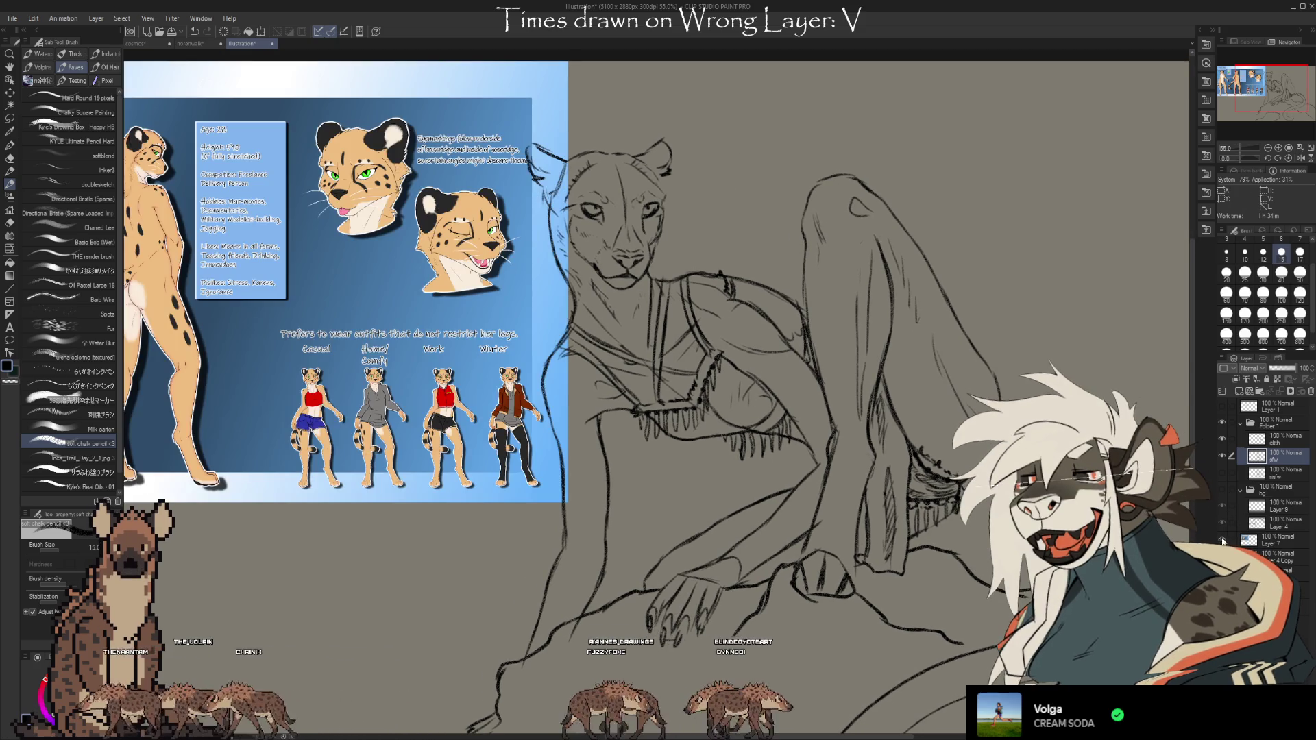
{"action": "left_click_drag", "start_coordinate": [708, 476], "coordinate": [816, 476]}
{"action": "mouse_move", "coordinate": [543, 503]}
{"action": "left_mouse_down"}
{"action": "mouse_move", "coordinate": [738, 541]}
{"action": "mouse_move", "coordinate": [697, 516]}
{"action": "left_mouse_up"}
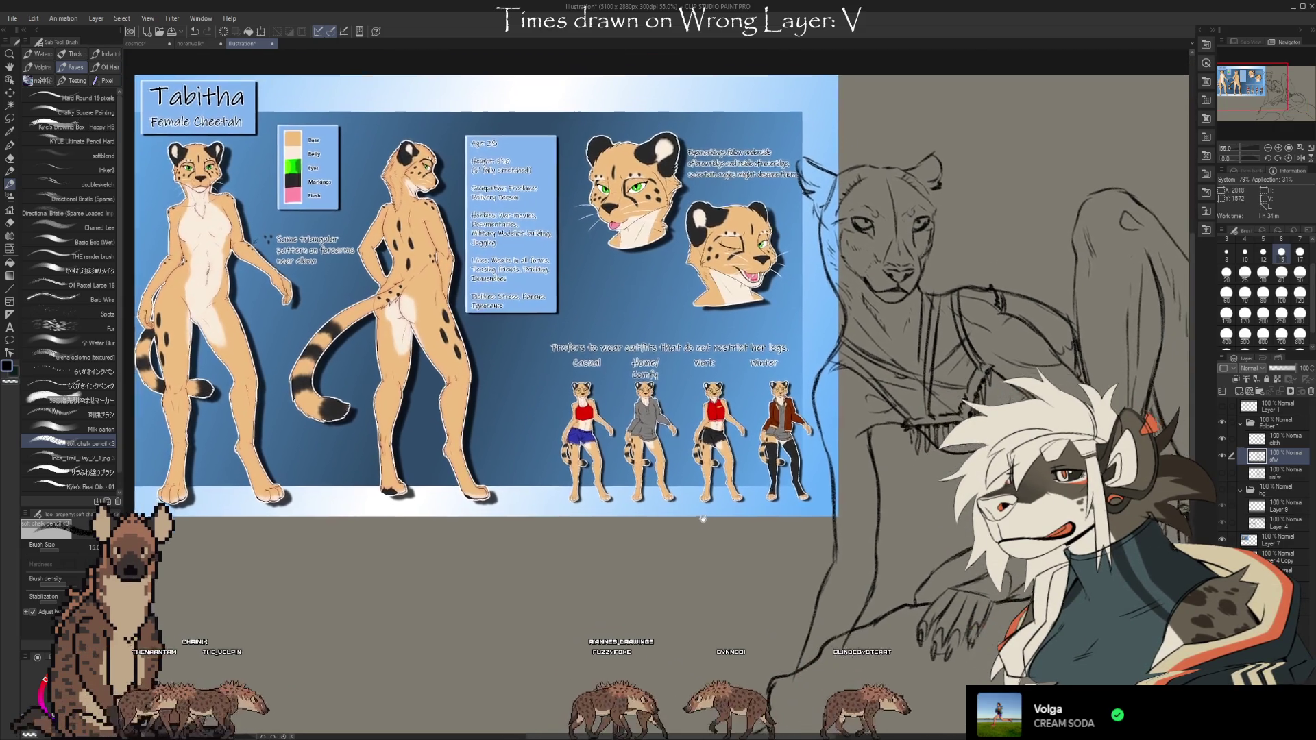
{"action": "left_click_drag", "start_coordinate": [698, 516], "coordinate": [607, 493]}
{"action": "left_click", "coordinate": [1221, 539]}
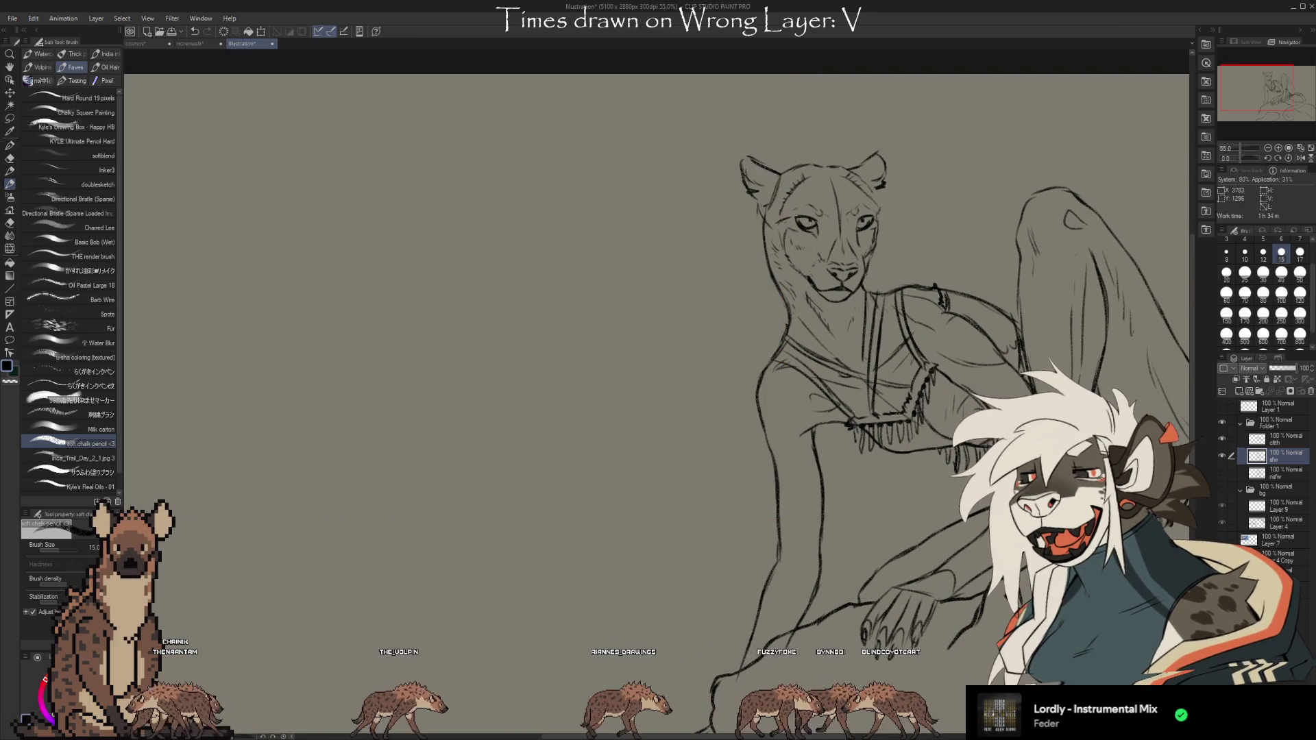
Show the bg folder so the mountain, acacia trees and branches appear behind the figure
{"action": "scroll", "coordinate": [881, 333], "scroll_direction": "up", "scroll_amount": 2}
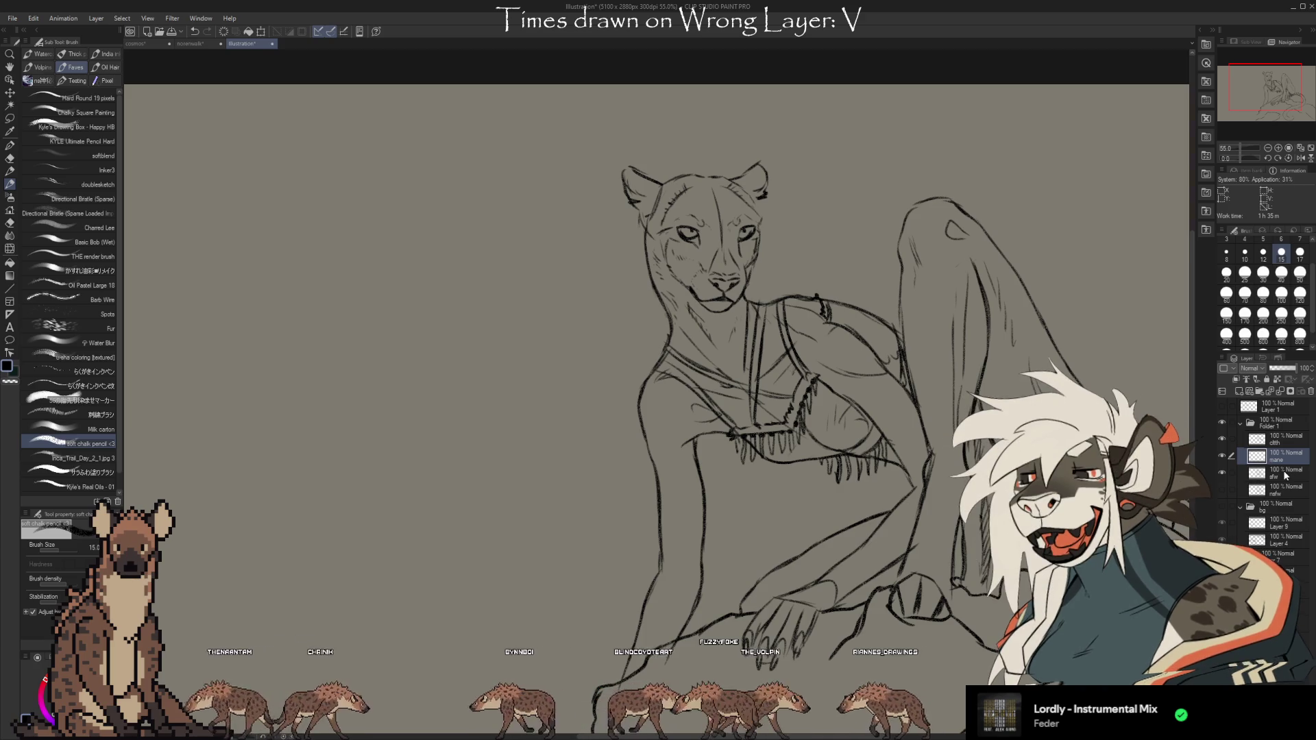
{"action": "left_click_drag", "start_coordinate": [1031, 628], "coordinate": [983, 566]}
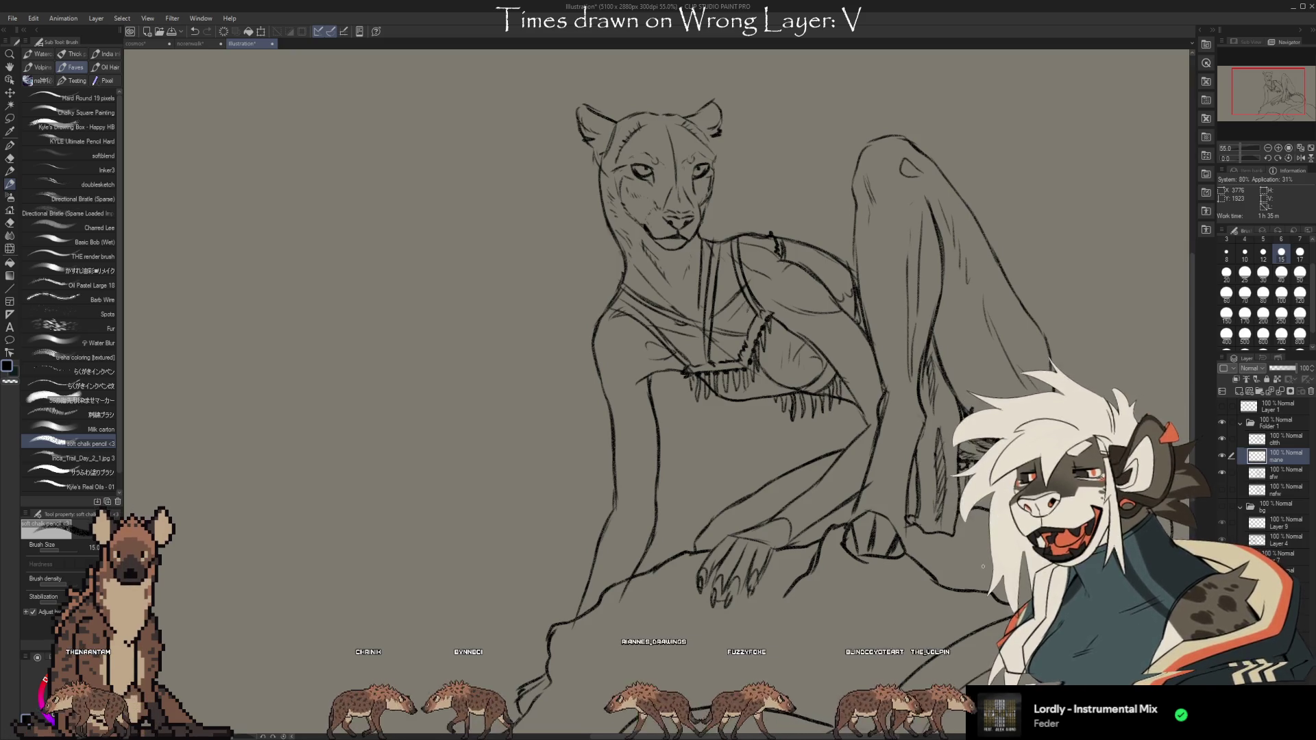
{"action": "left_click", "coordinate": [1221, 505]}
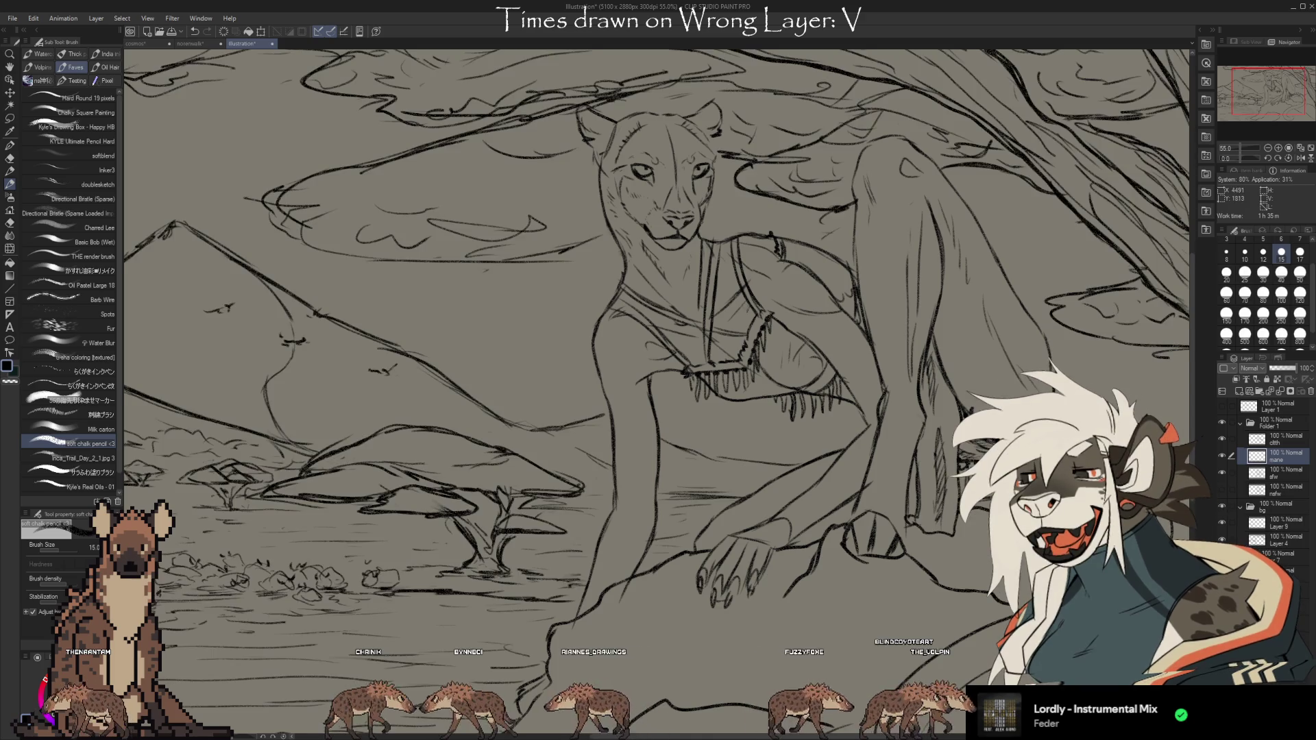
Pan the canvas over the crouching, snarling cheetah sketch
{"action": "left_click_drag", "start_coordinate": [617, 343], "coordinate": [648, 337]}
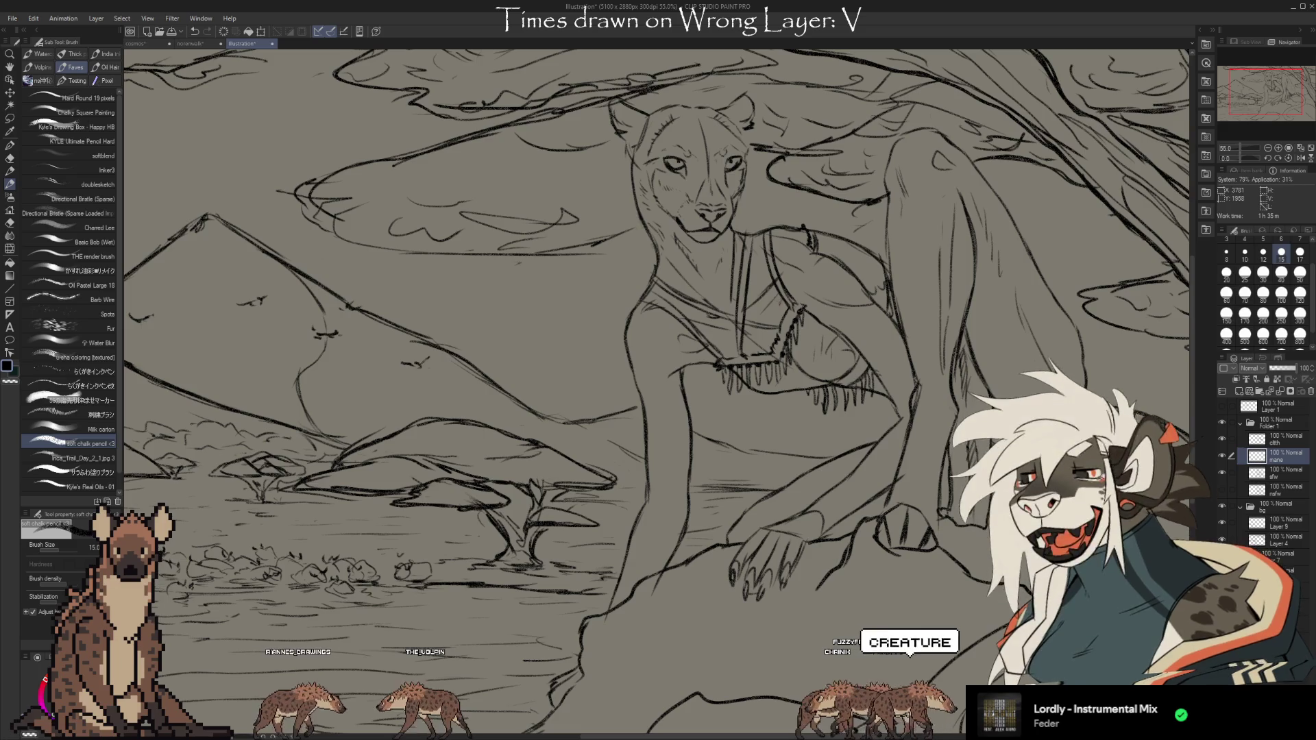
{"action": "left_click_drag", "start_coordinate": [1078, 340], "coordinate": [1016, 360]}
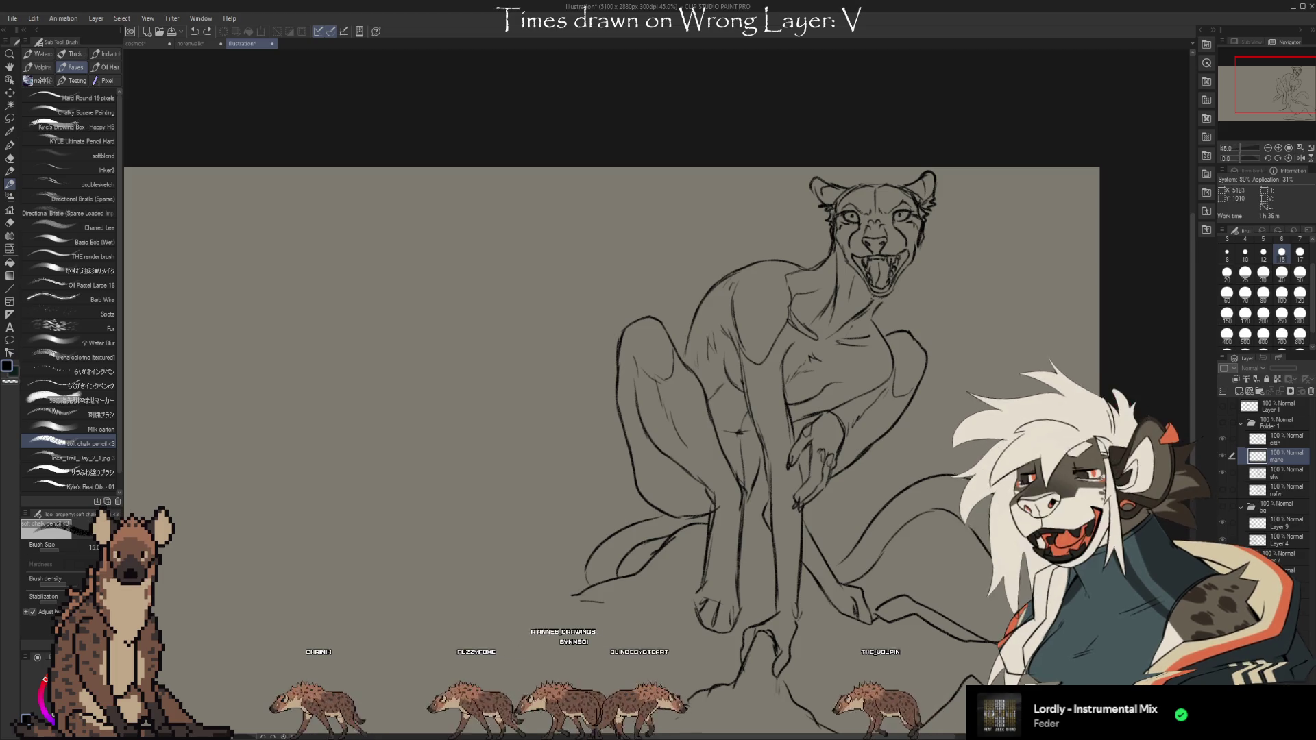
{"action": "left_click_drag", "start_coordinate": [1062, 585], "coordinate": [1005, 519]}
{"action": "left_click_drag", "start_coordinate": [980, 410], "coordinate": [957, 407]}
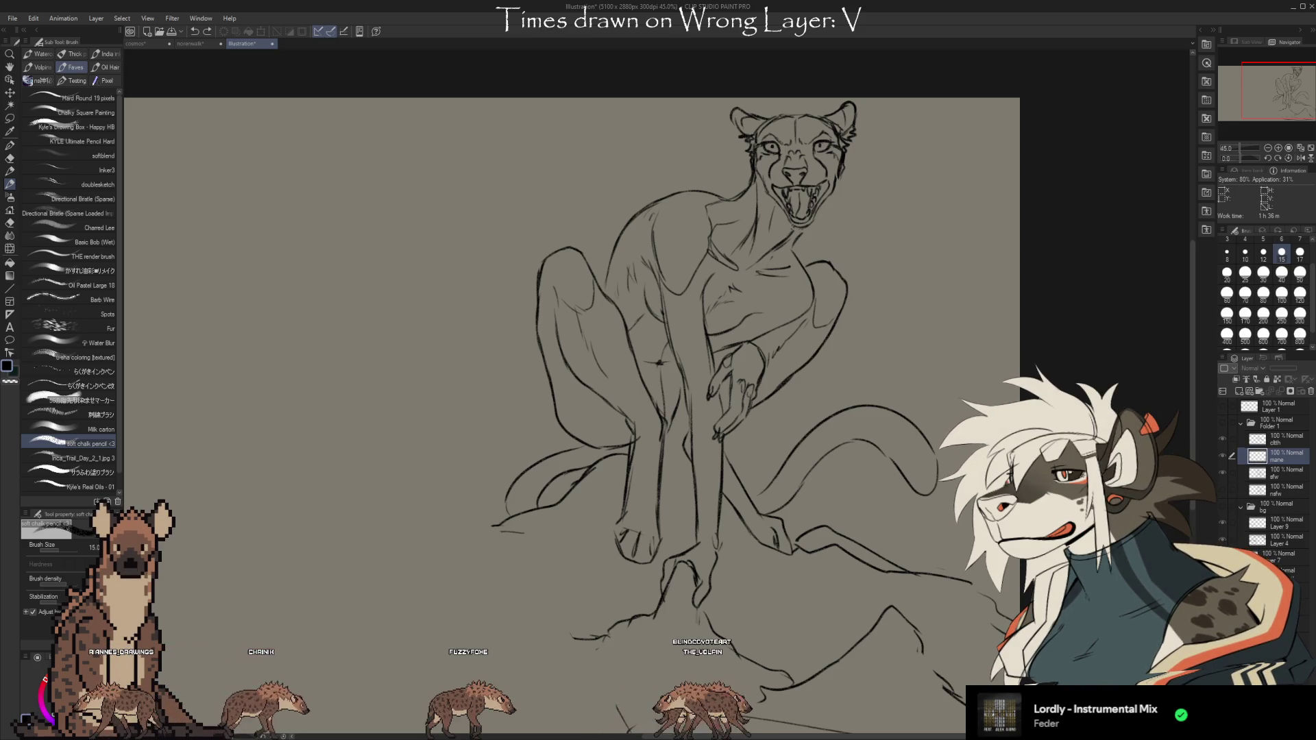
{"action": "left_click", "coordinate": [1222, 507]}
Show the acacia tree background, center the scene, select the sfw layer and zoom in
{"action": "left_click", "coordinate": [1223, 423]}
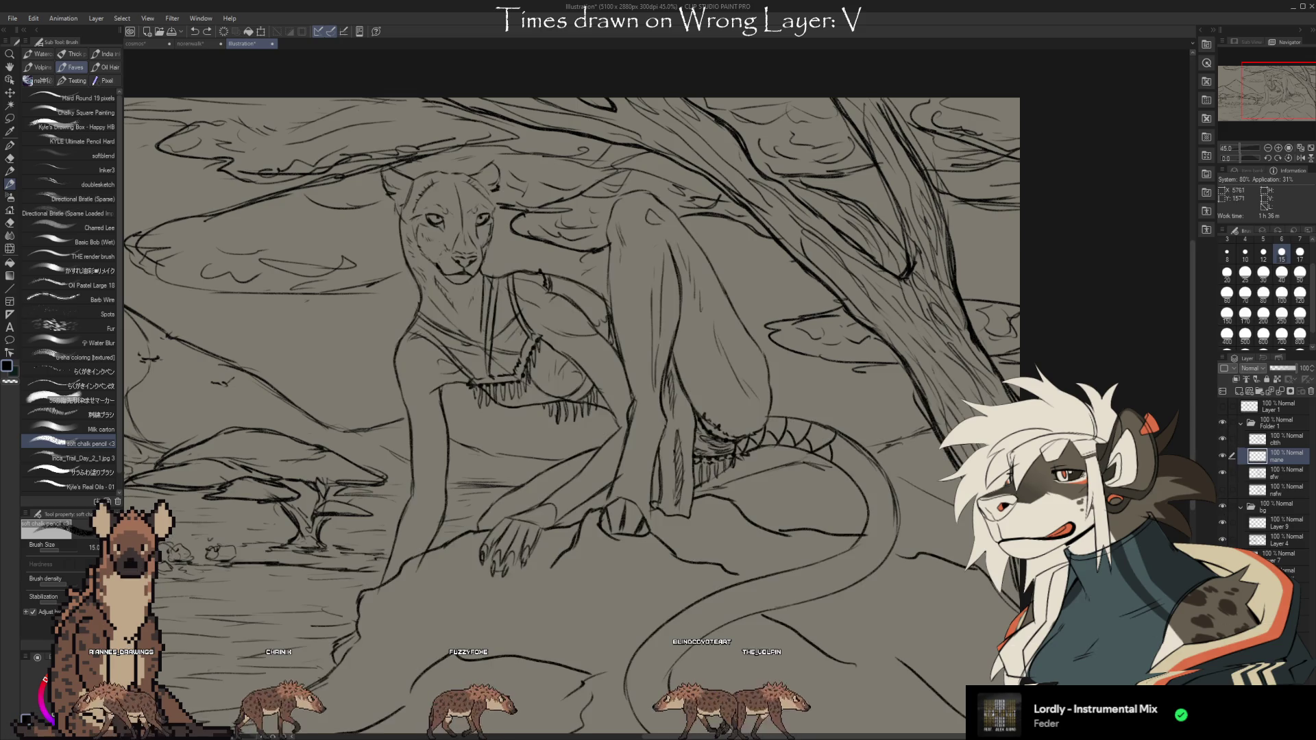
{"action": "left_click_drag", "start_coordinate": [923, 567], "coordinate": [1090, 516]}
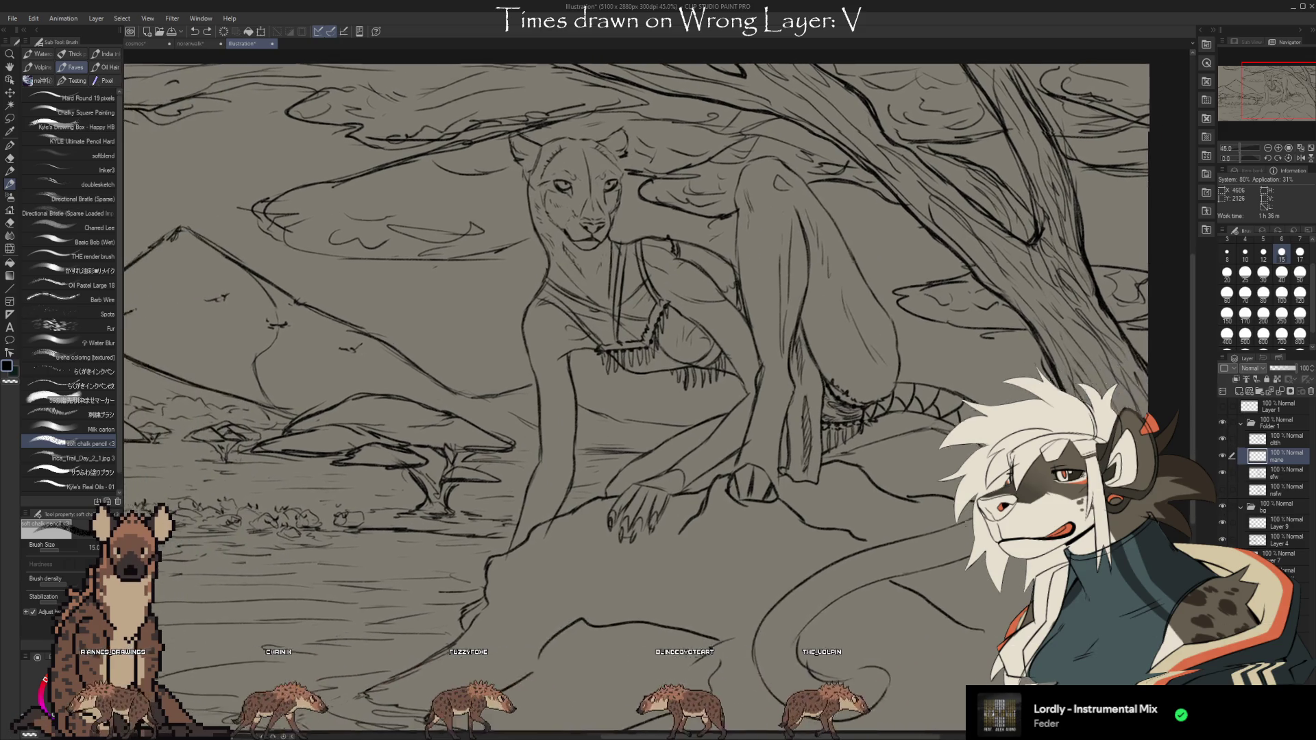
{"action": "left_click_drag", "start_coordinate": [975, 620], "coordinate": [987, 623]}
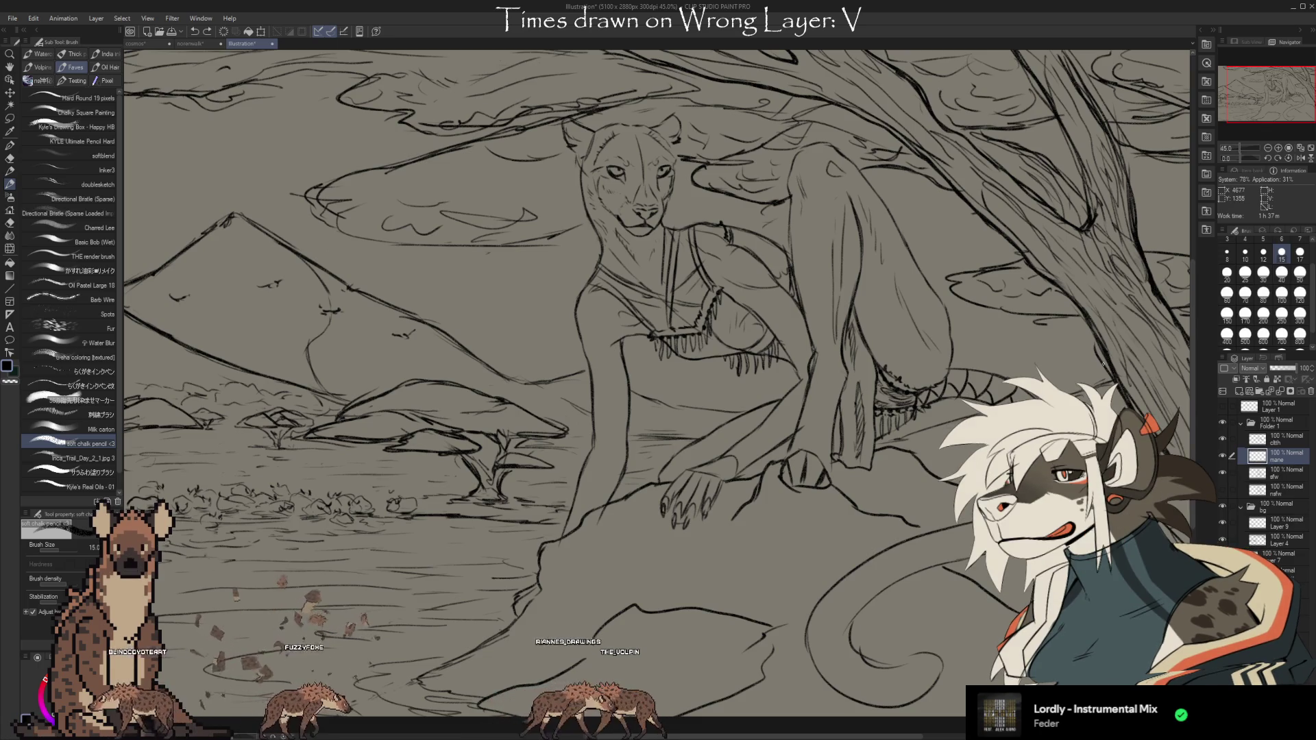
{"action": "left_click", "coordinate": [1276, 476]}
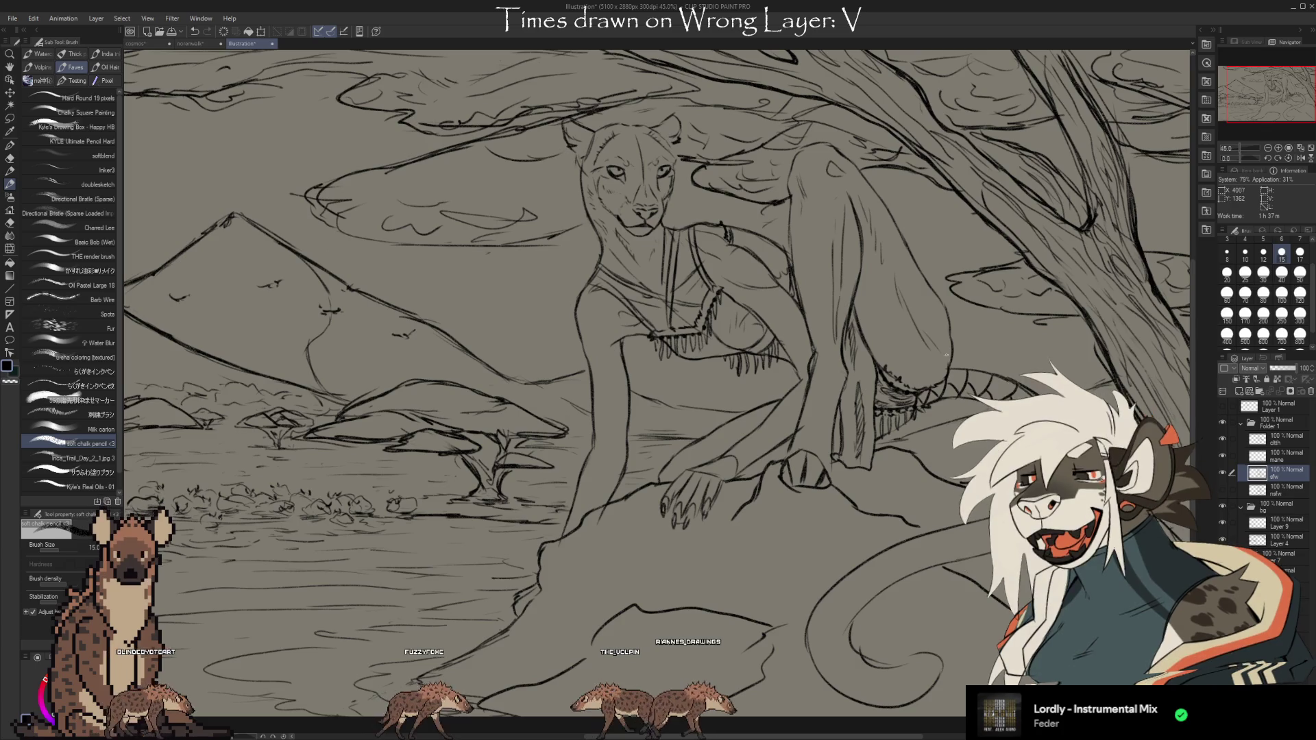
{"action": "scroll", "coordinate": [958, 350], "scroll_direction": "up", "scroll_amount": 2}
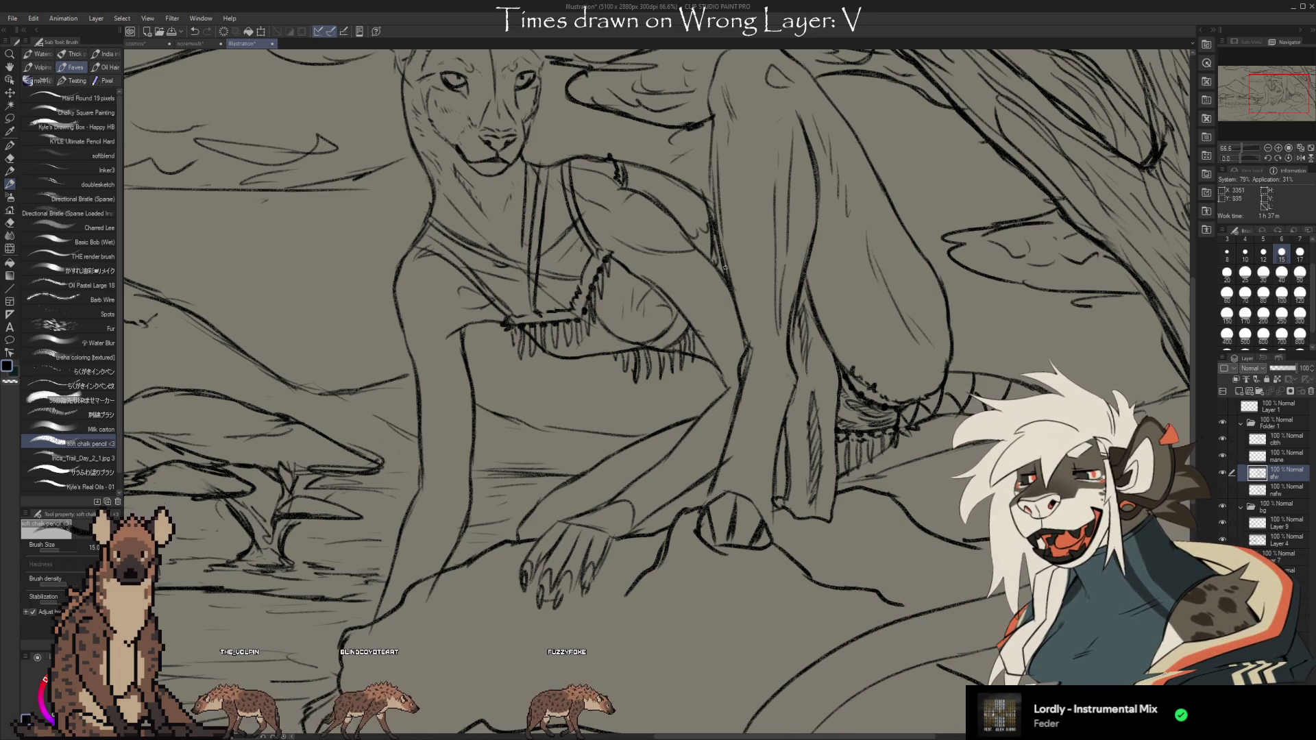
Darken the leg line with two soft chalk pencil strokes
{"action": "key", "text": "e"}
{"action": "key", "text": "b"}
{"action": "left_click_drag", "start_coordinate": [713, 120], "coordinate": [716, 191]}
{"action": "left_click_drag", "start_coordinate": [715, 129], "coordinate": [723, 244]}
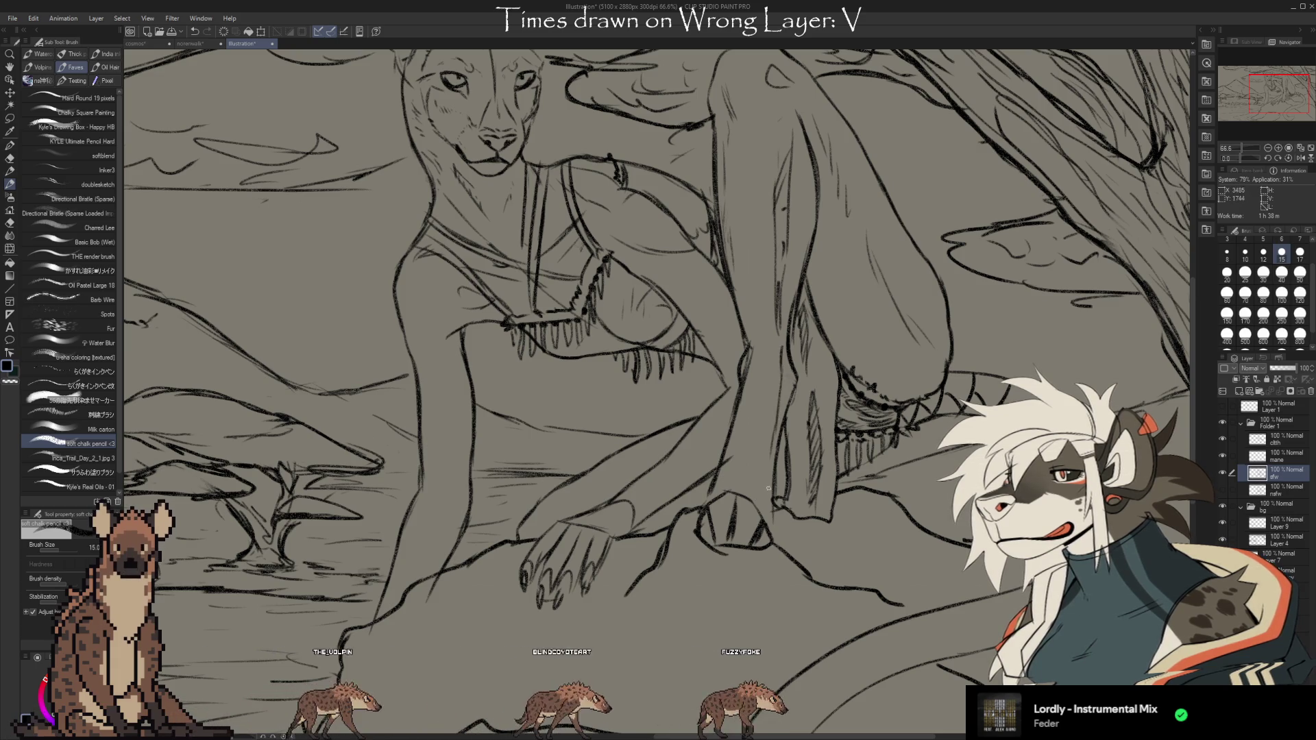
Erase and redraw small strokes around the clawed paw, alternating Kneaded eraser and pencil
{"action": "key", "text": "e"}
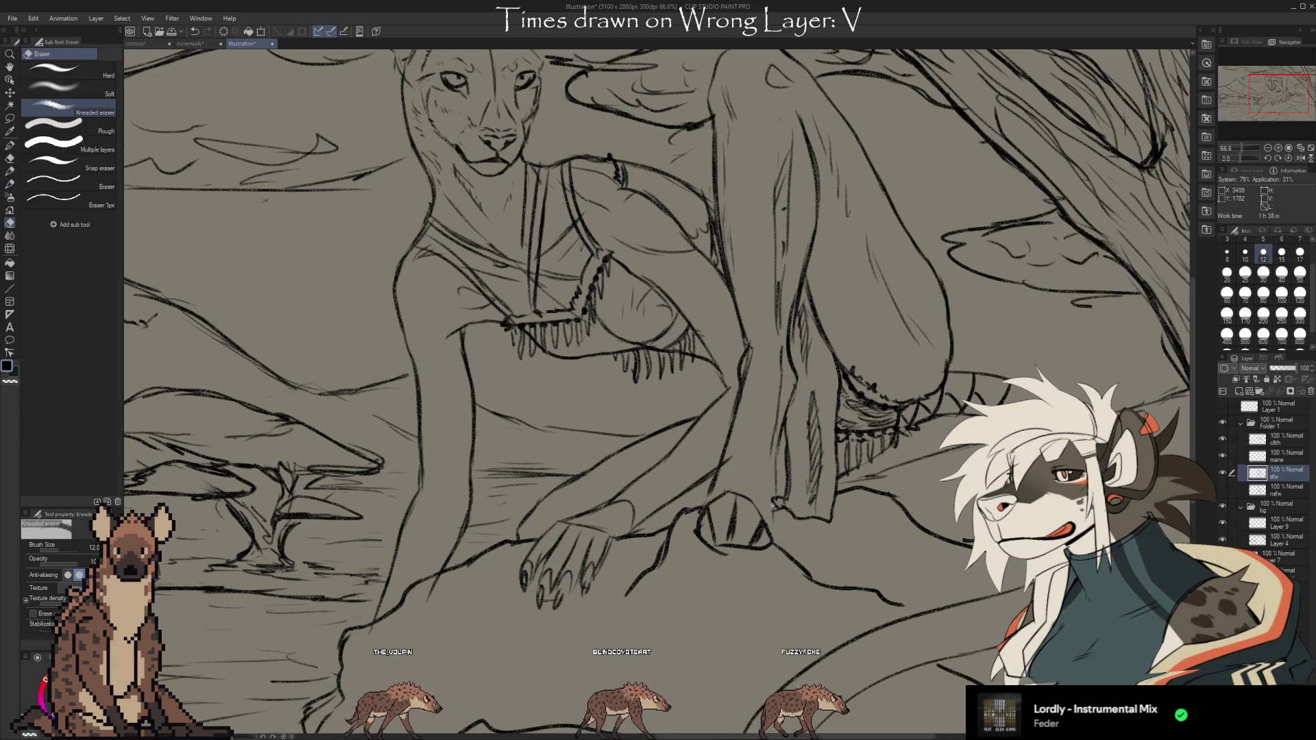
{"action": "key", "text": "b"}
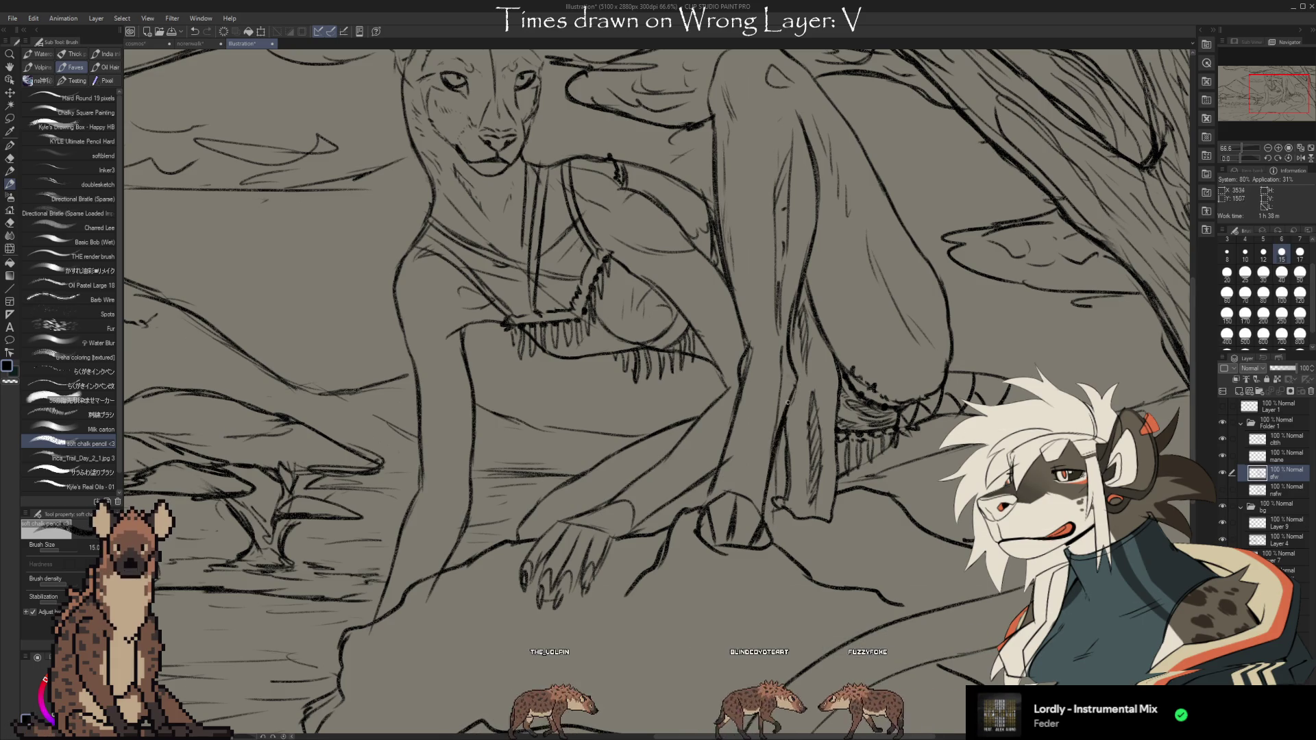
{"action": "key", "text": "e"}
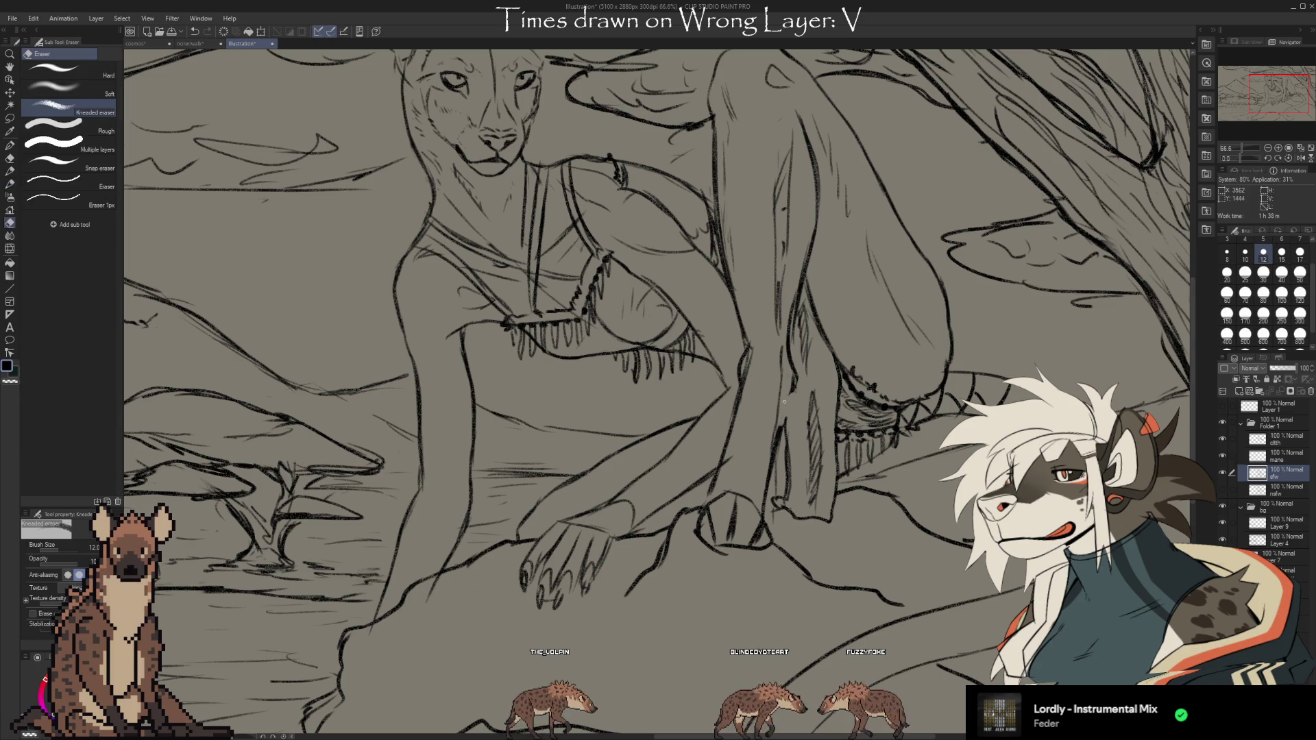
{"action": "key", "text": "b"}
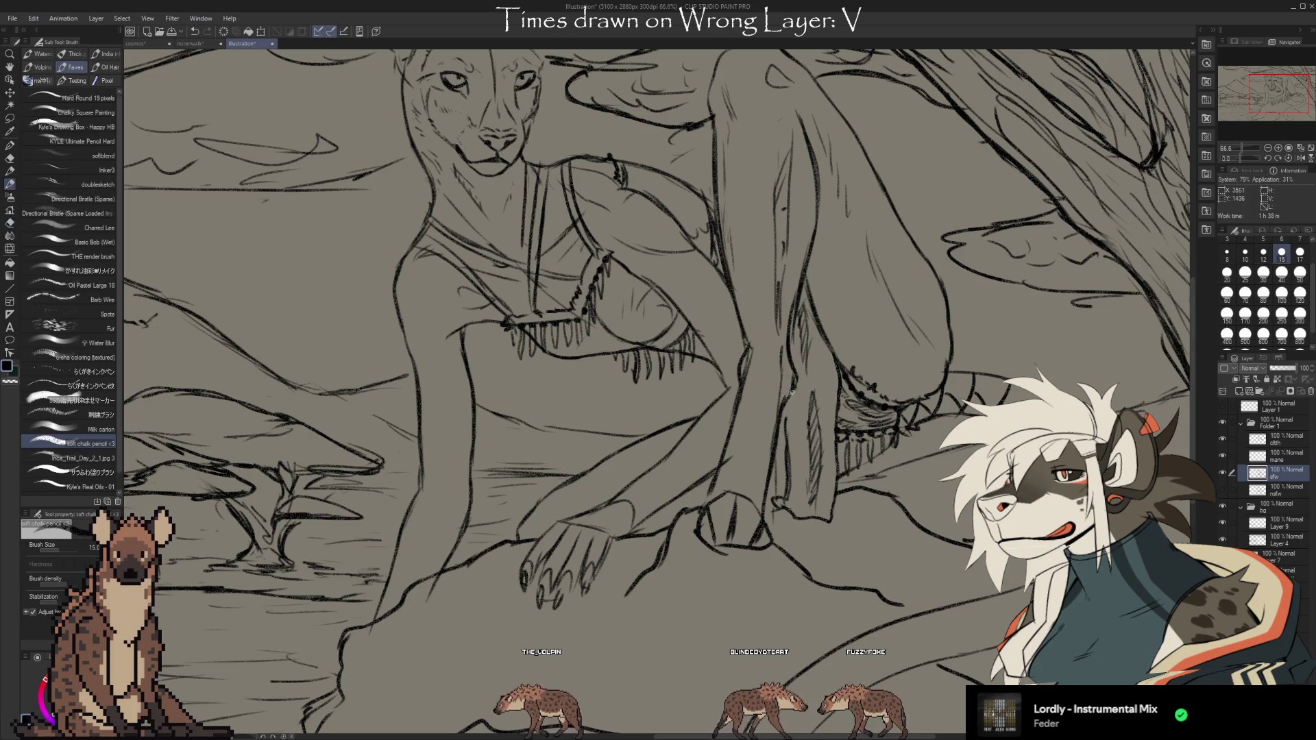
{"action": "key", "text": "e"}
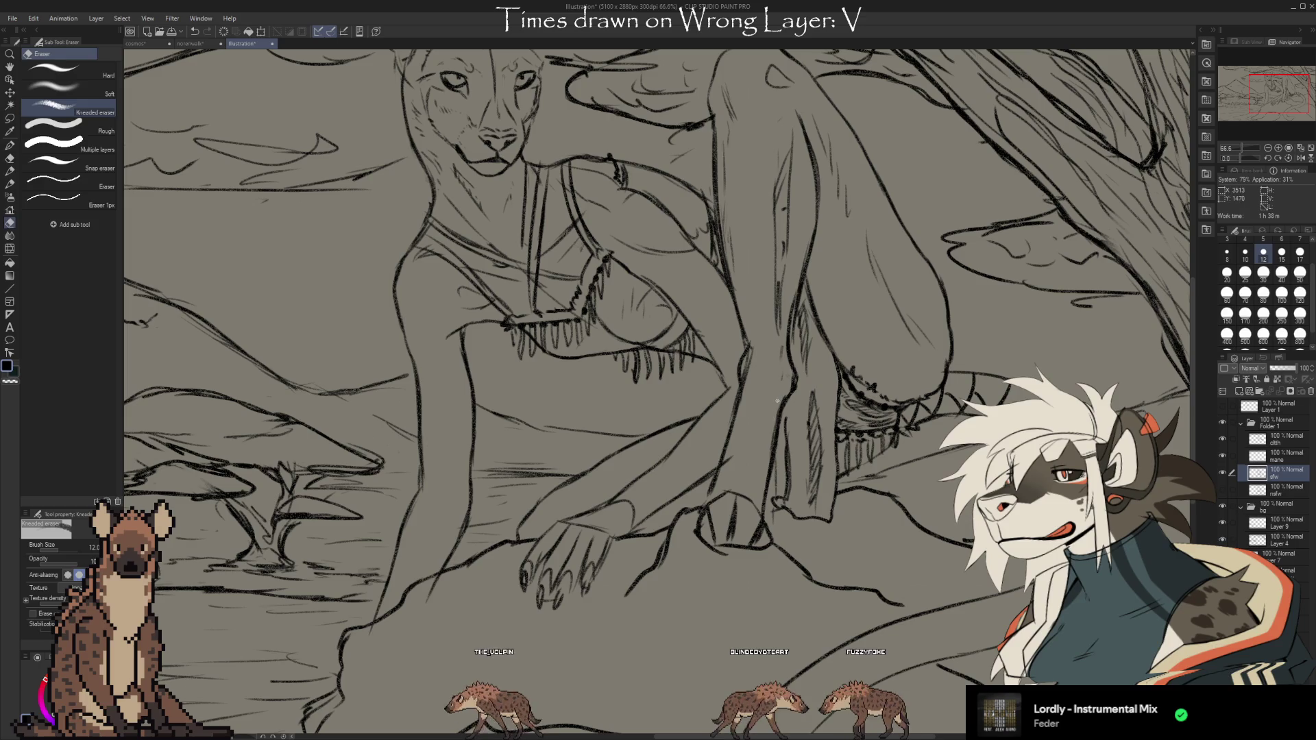
{"action": "key", "text": "b"}
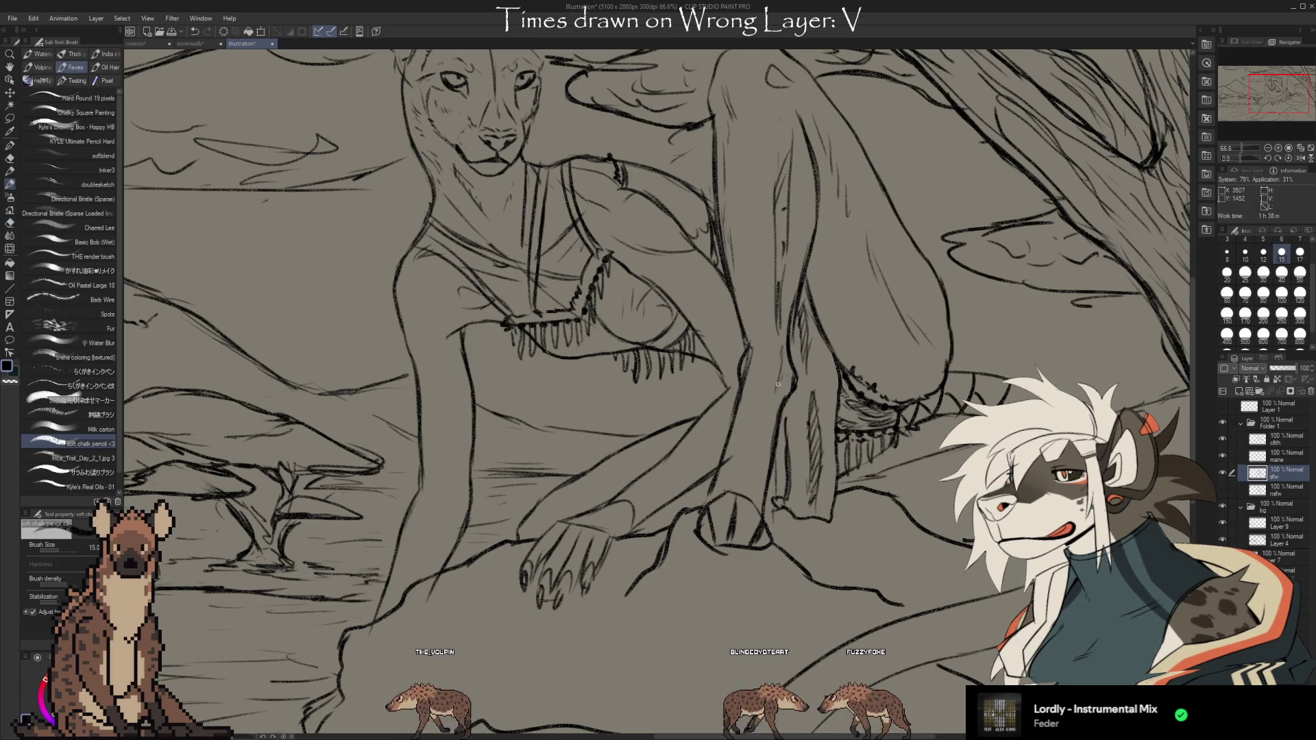
{"action": "key", "text": "e"}
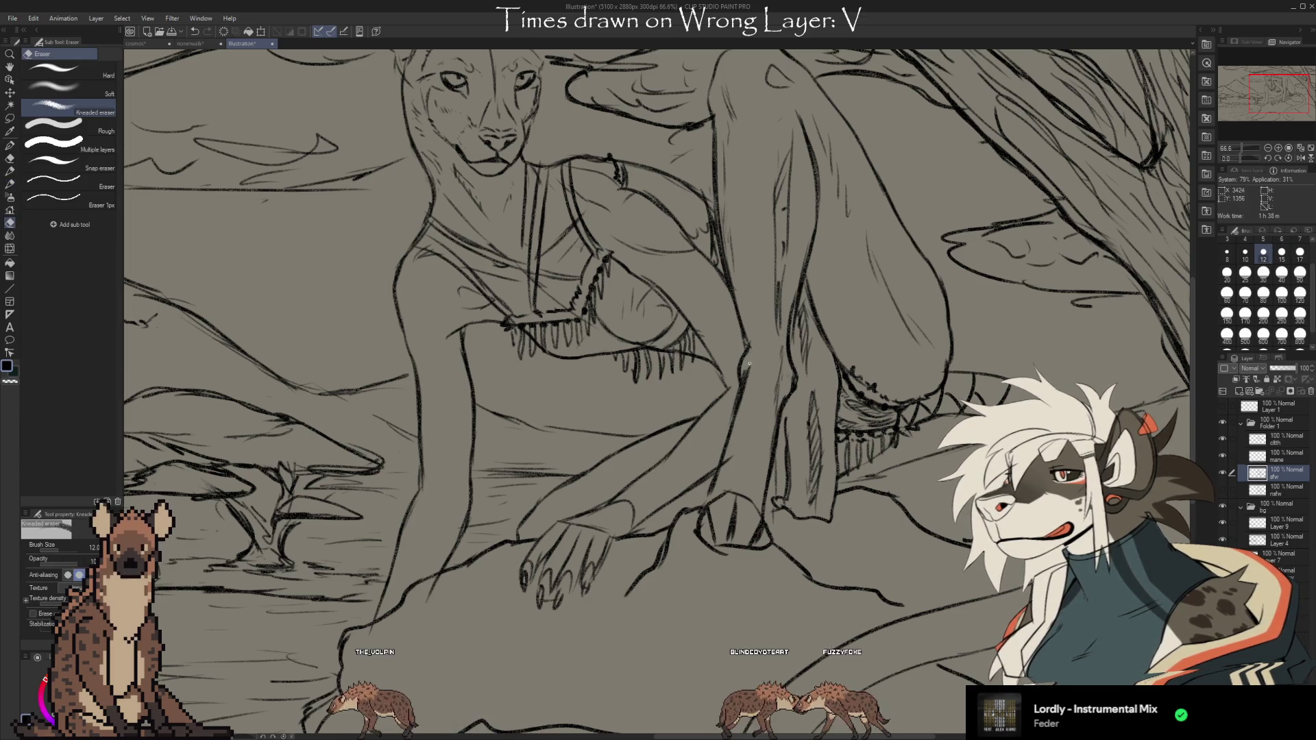
{"action": "key", "text": "b"}
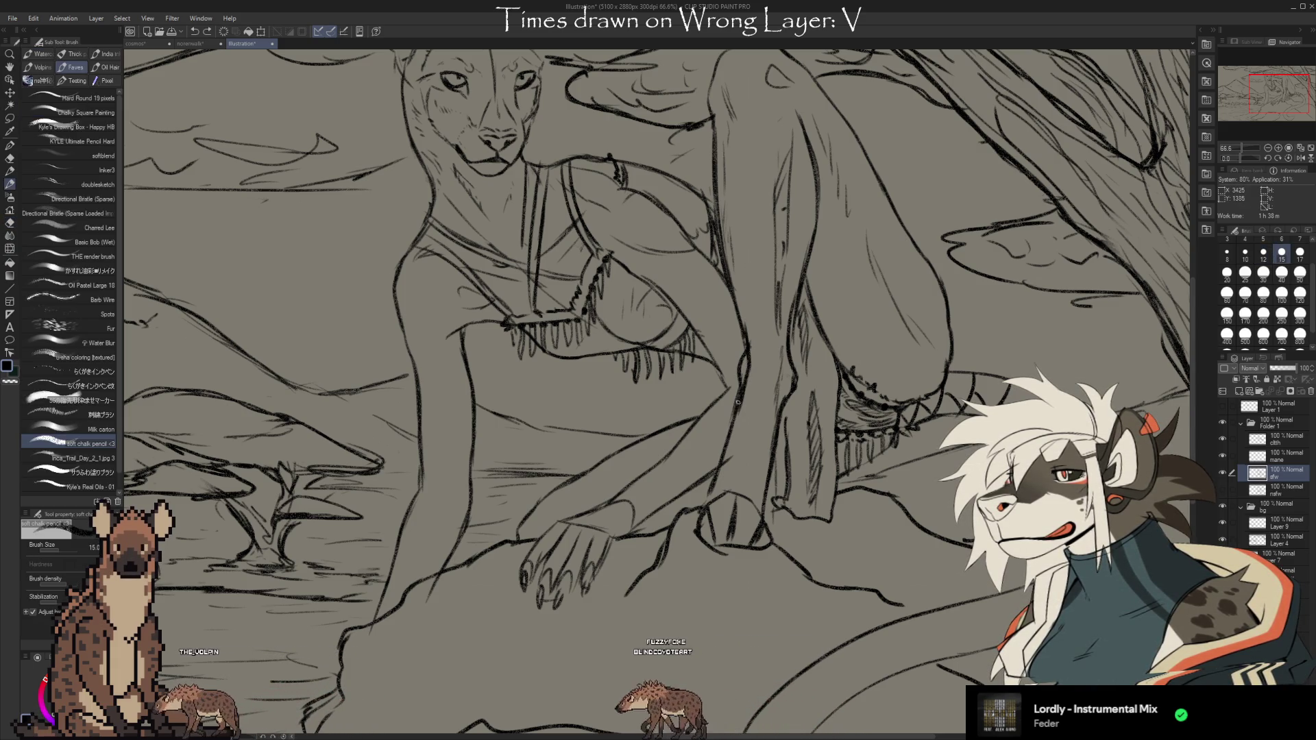
{"action": "key", "text": "e"}
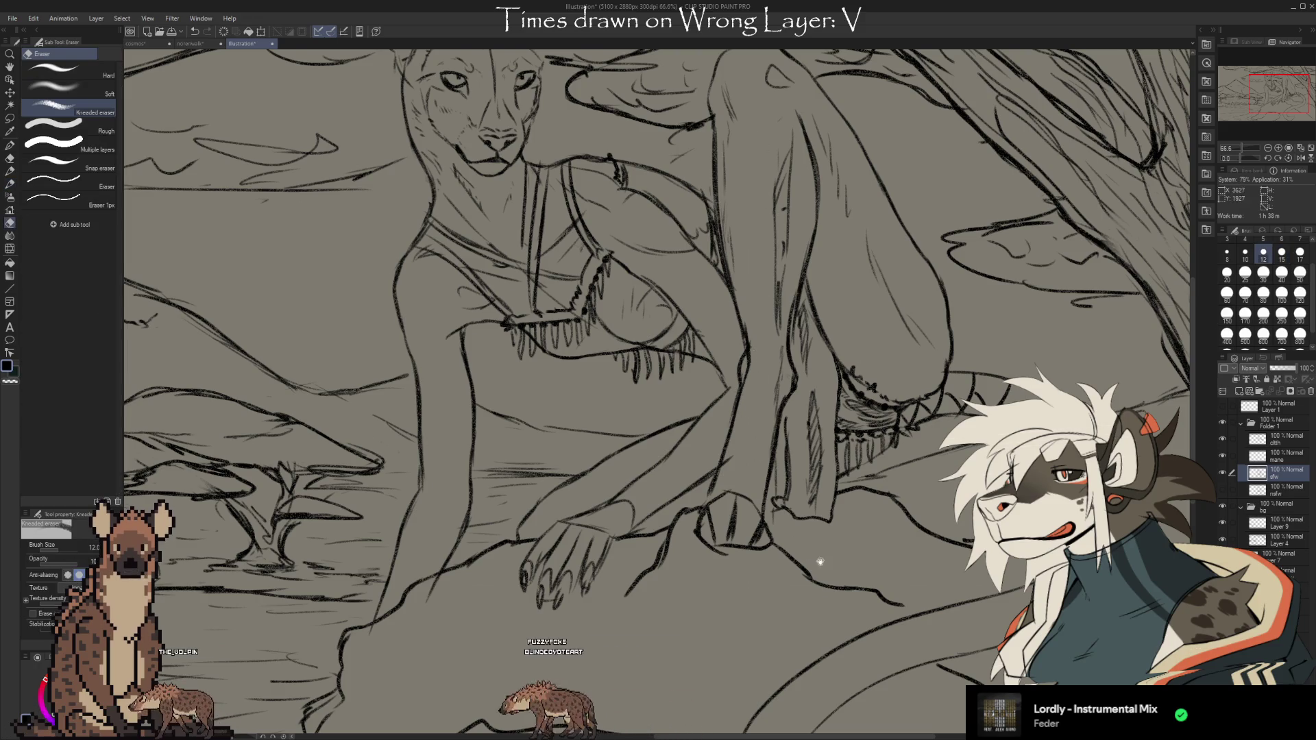
{"action": "scroll", "coordinate": [767, 475], "scroll_direction": "down", "scroll_amount": 2}
{"action": "key", "text": "b"}
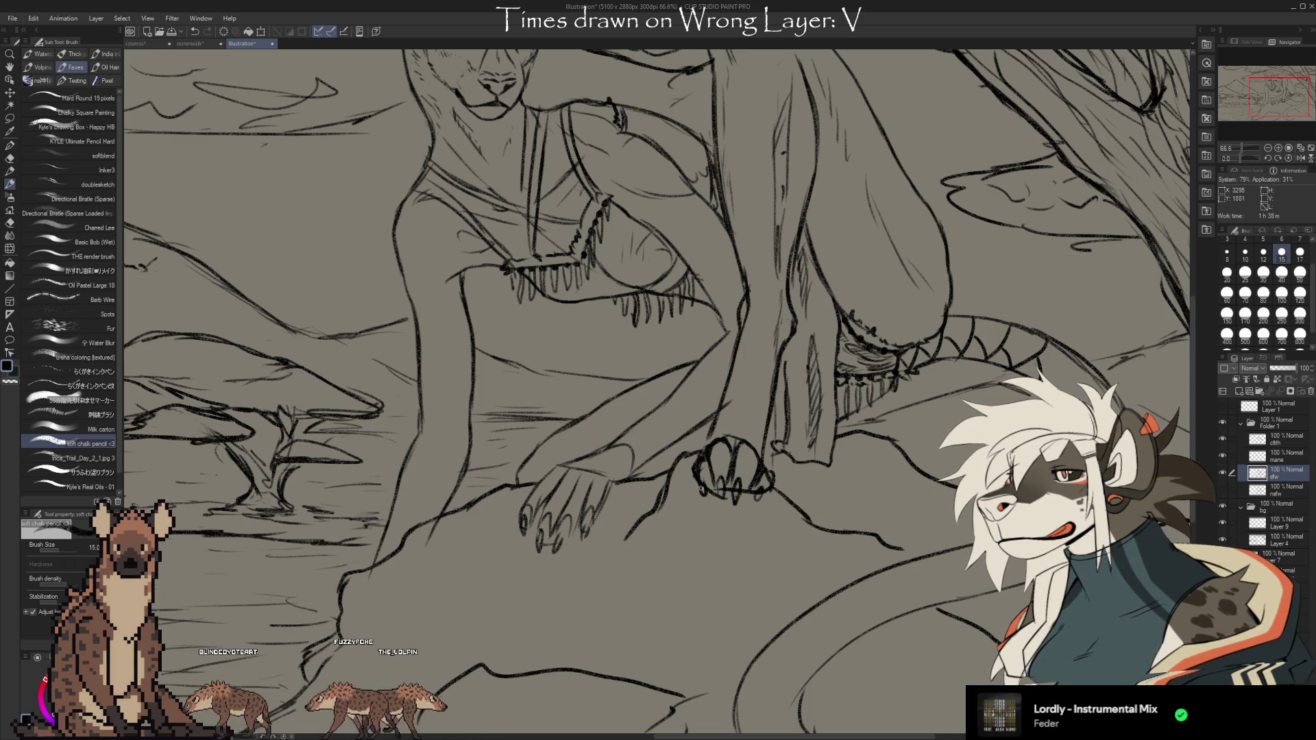
{"action": "key", "text": "e"}
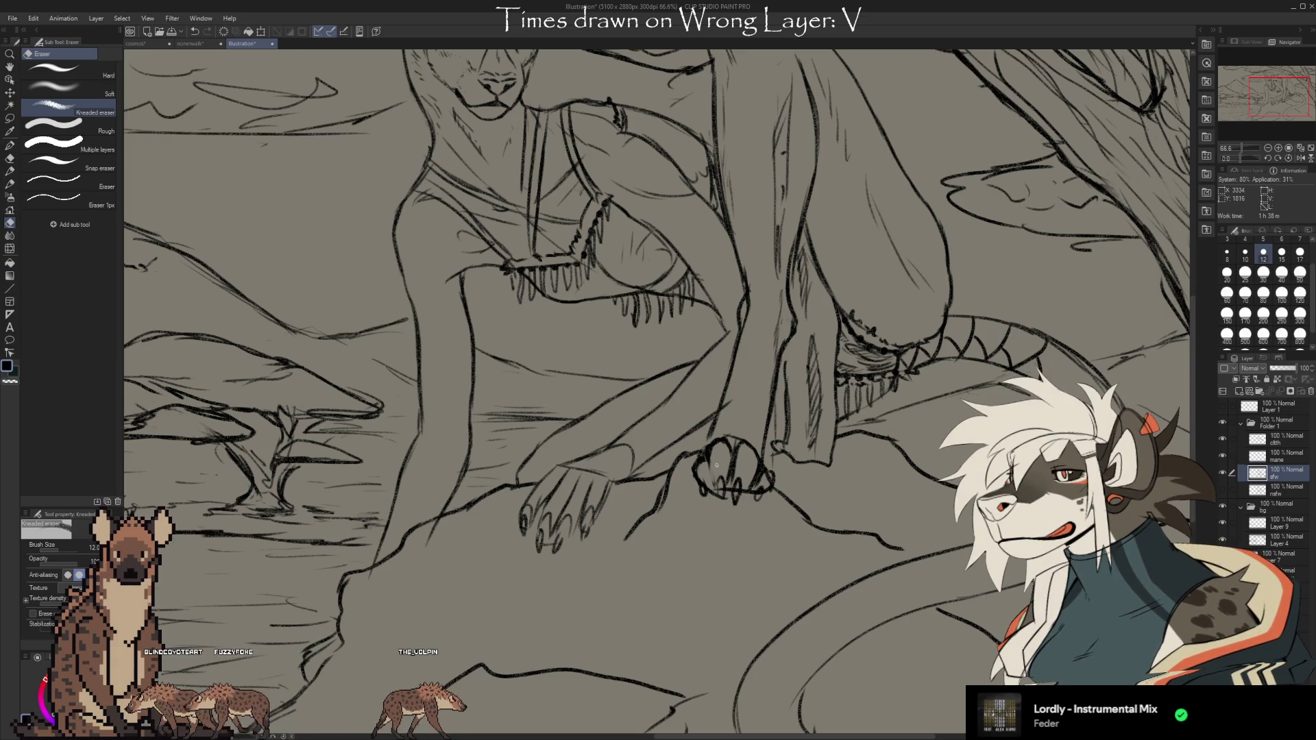
{"action": "key", "text": "b"}
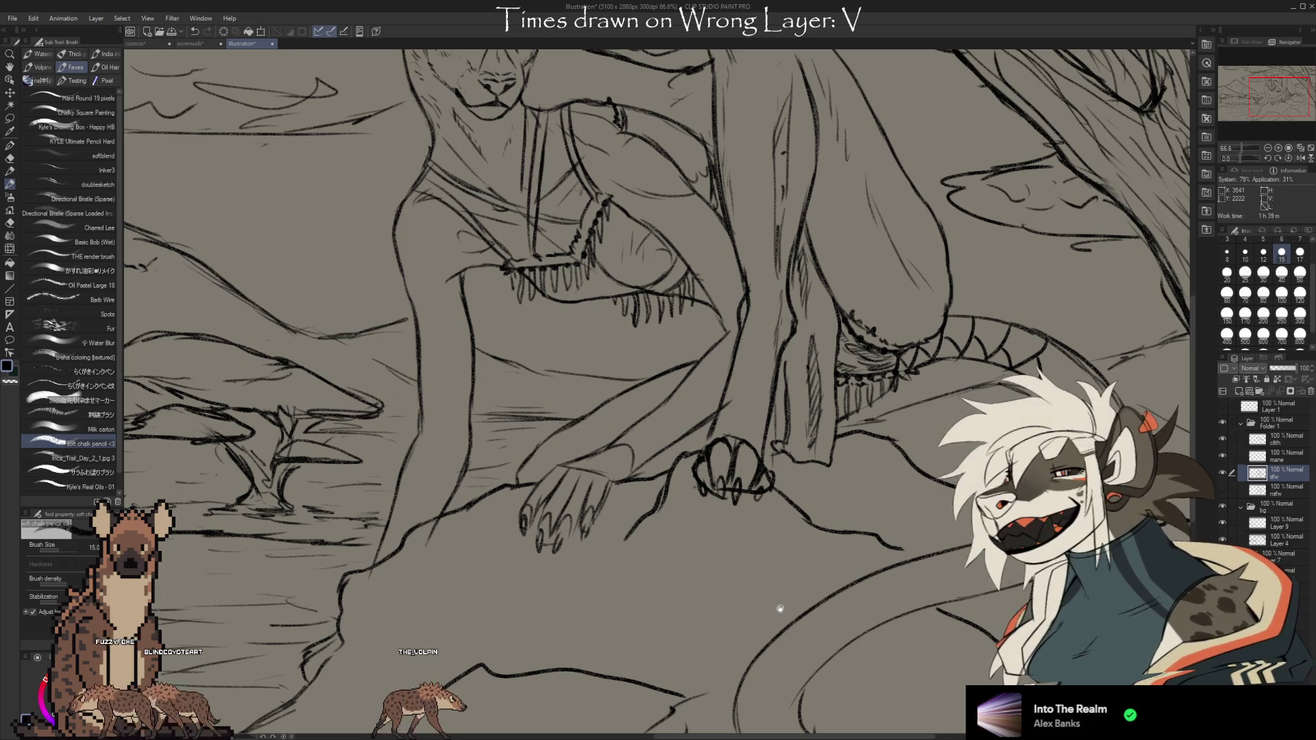
Refine more paw and rock lines after shifting the view closer
{"action": "left_click_drag", "start_coordinate": [780, 608], "coordinate": [789, 576]}
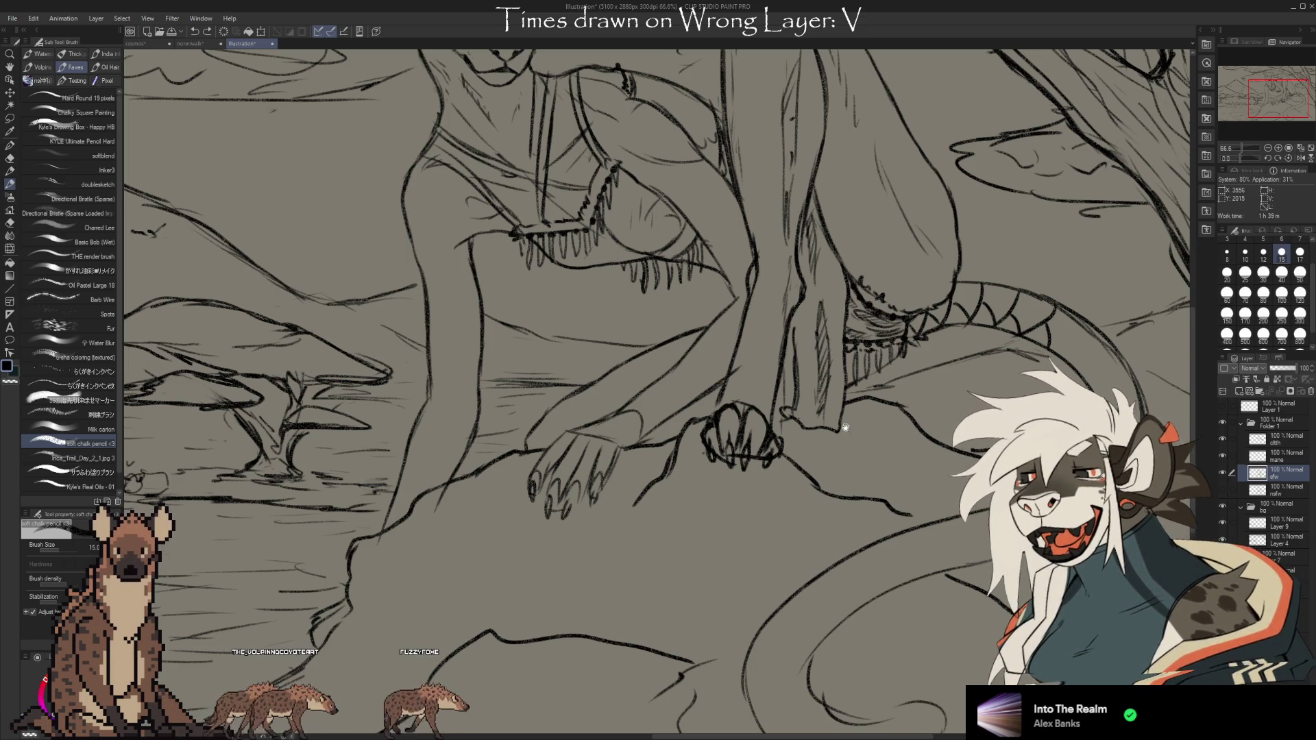
{"action": "left_click_drag", "start_coordinate": [854, 488], "coordinate": [885, 478]}
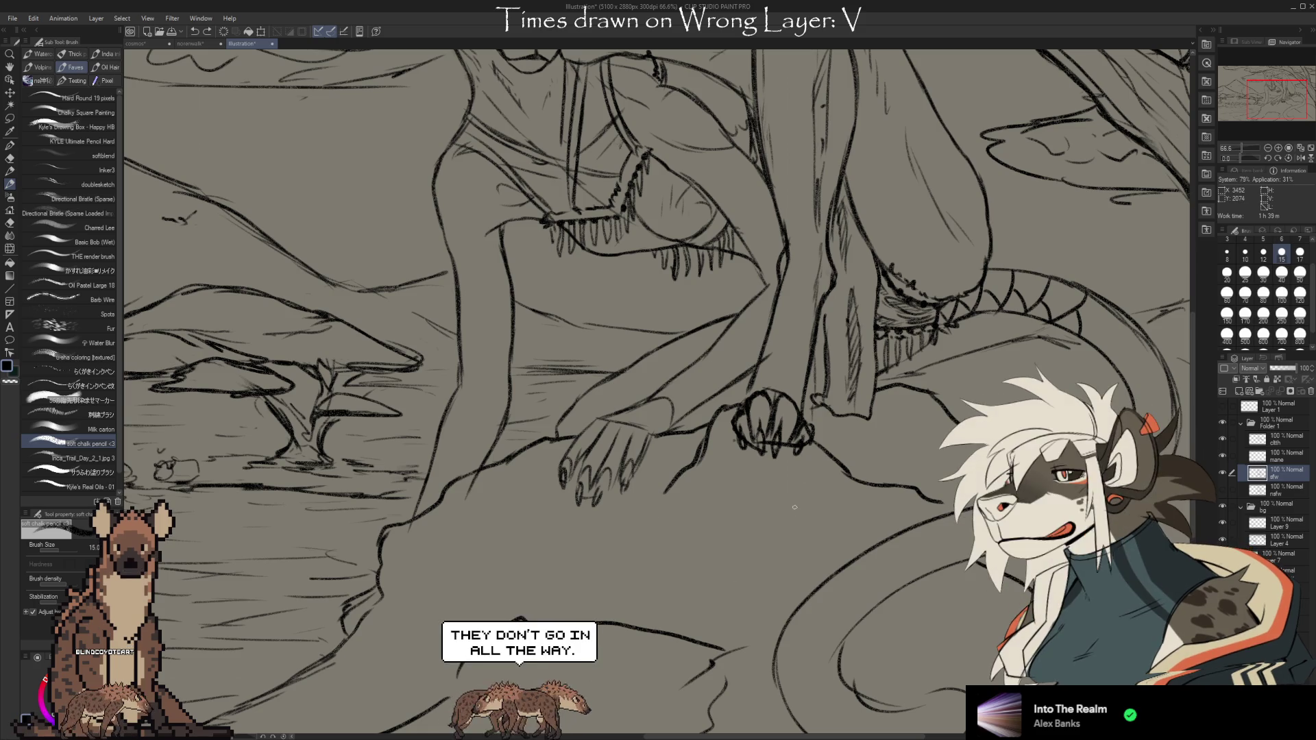
{"action": "scroll", "coordinate": [794, 507], "scroll_direction": "up", "scroll_amount": 2}
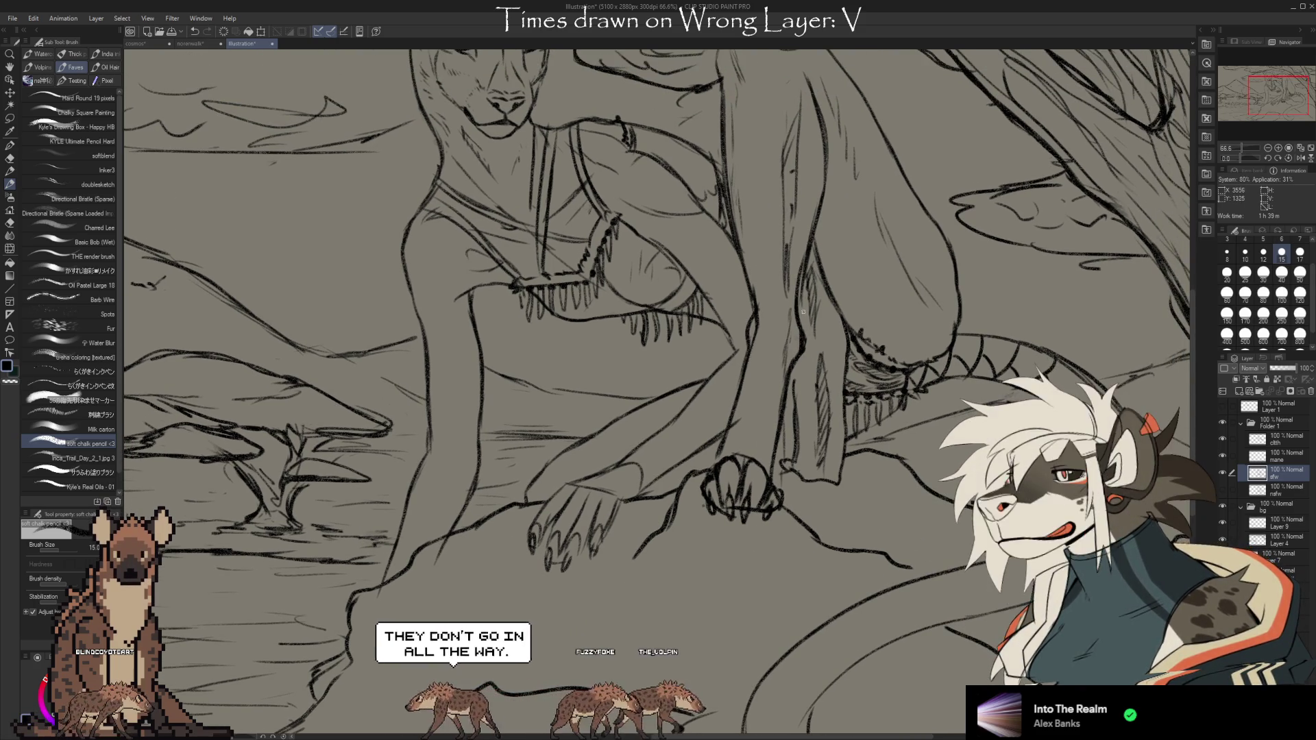
{"action": "key", "text": "e"}
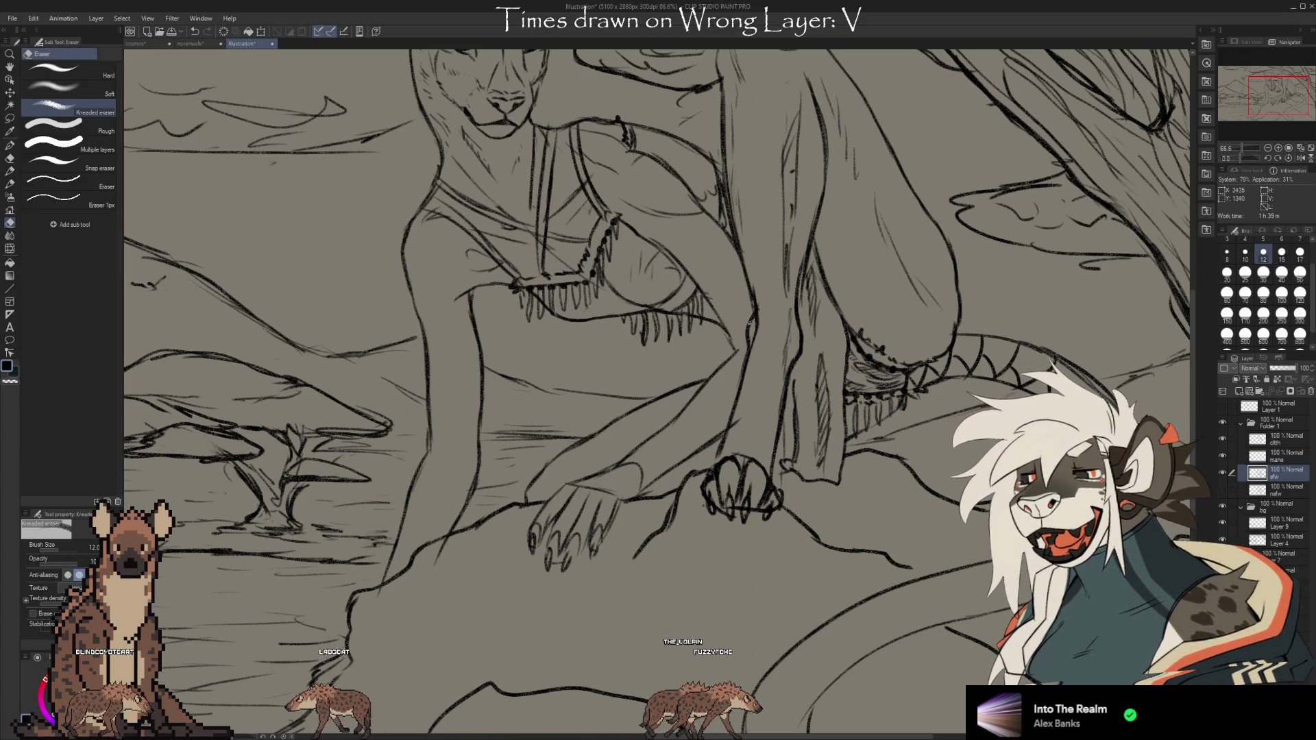
{"action": "key", "text": "b"}
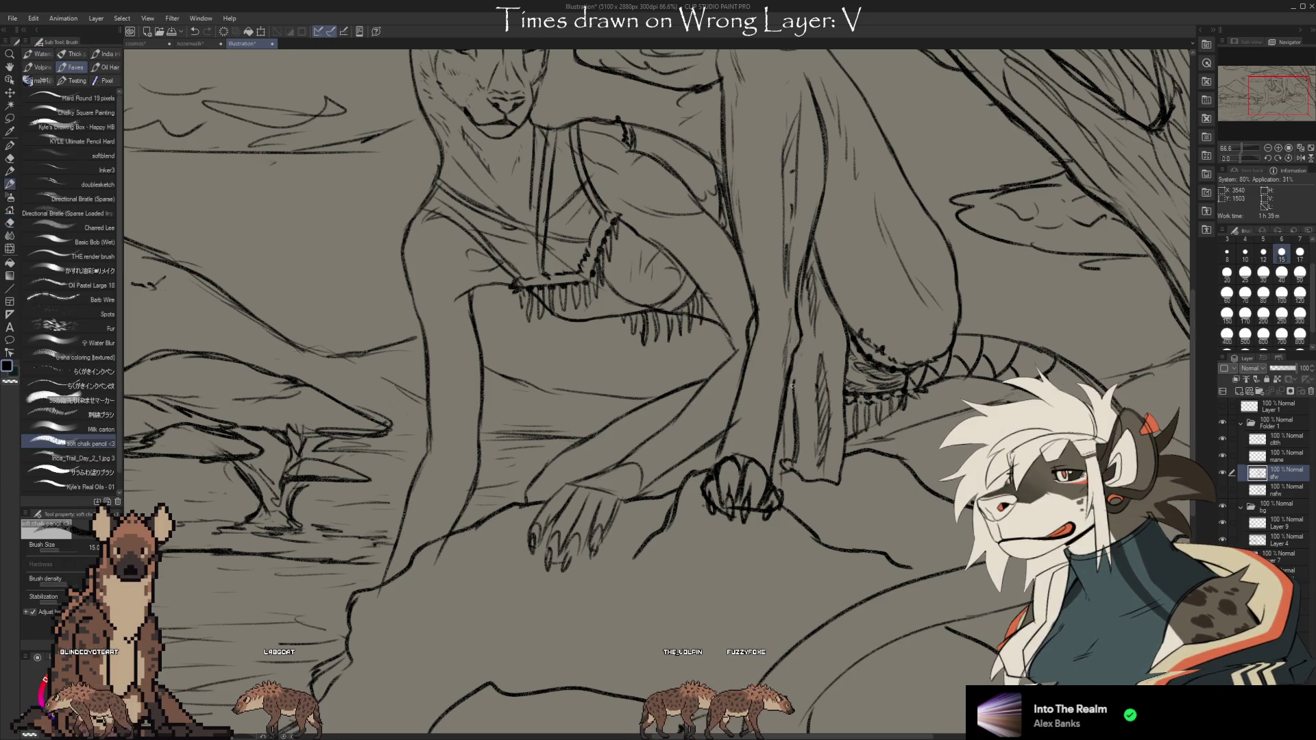
{"action": "key", "text": "e"}
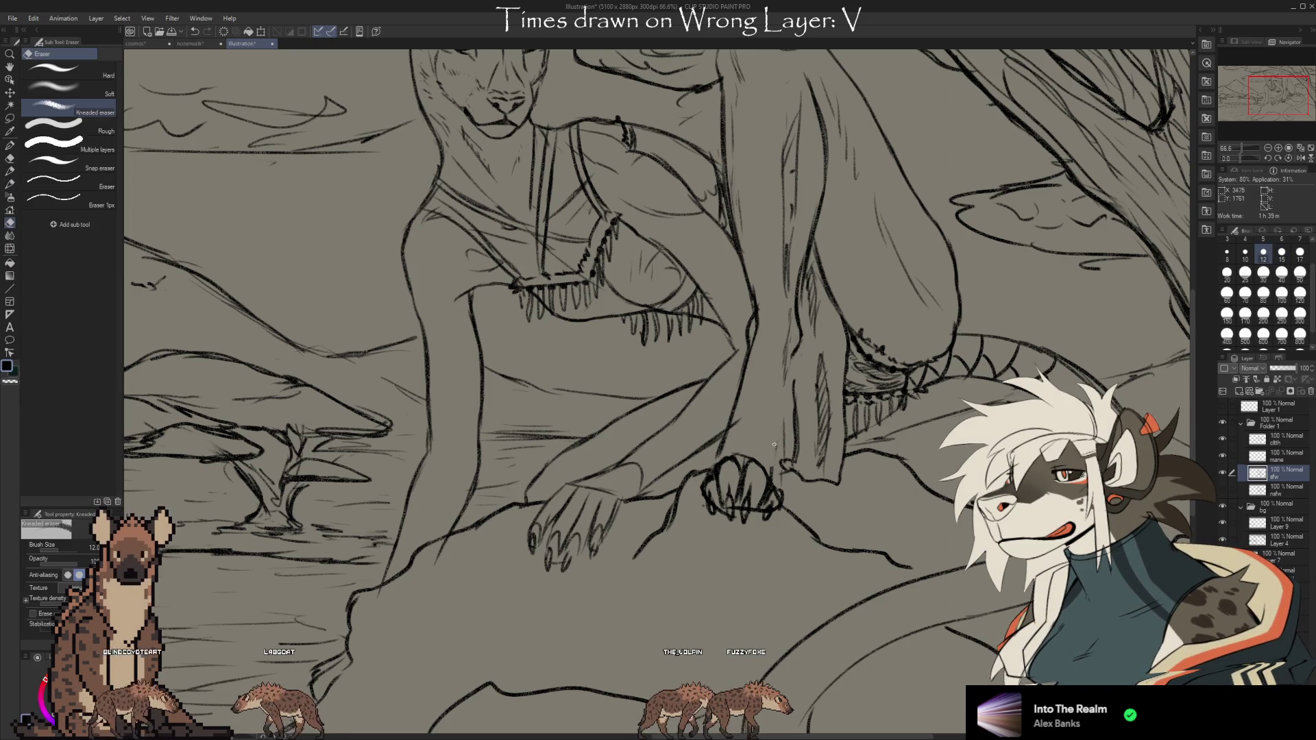
{"action": "key", "text": "b"}
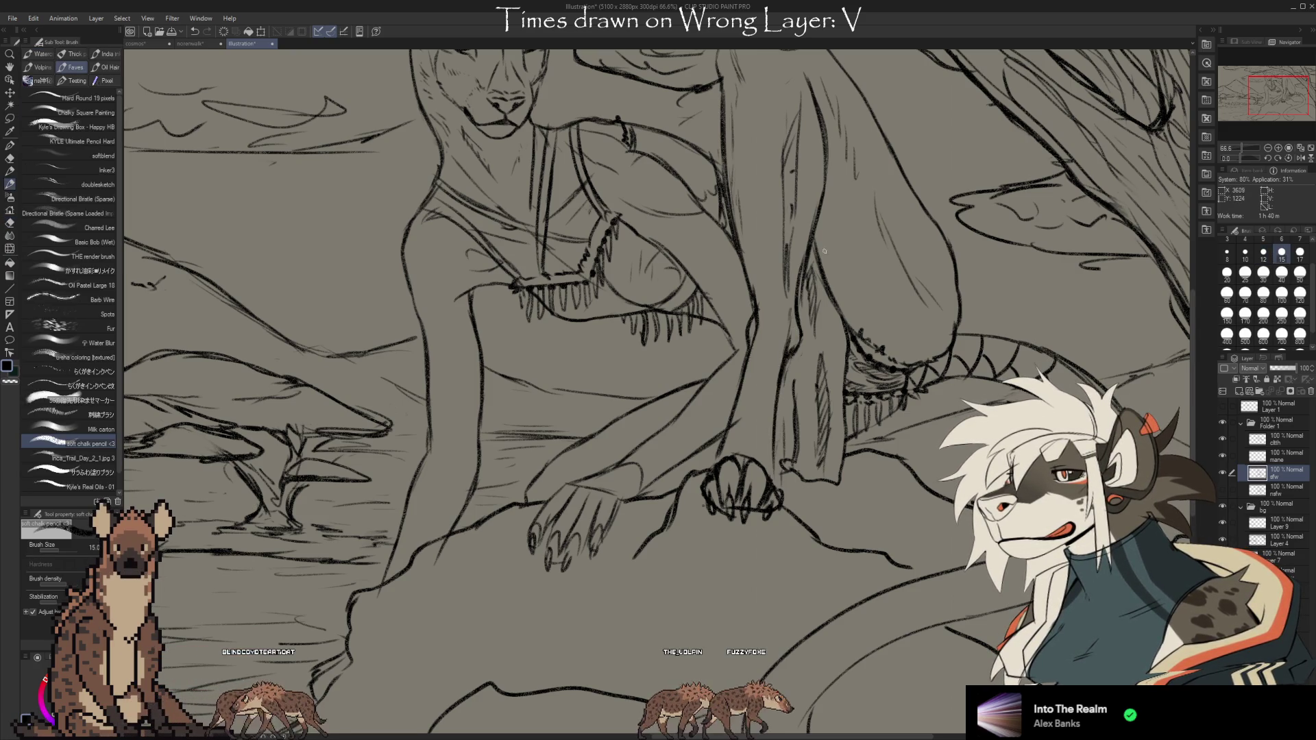
{"action": "scroll", "coordinate": [856, 346], "scroll_direction": "up", "scroll_amount": 3}
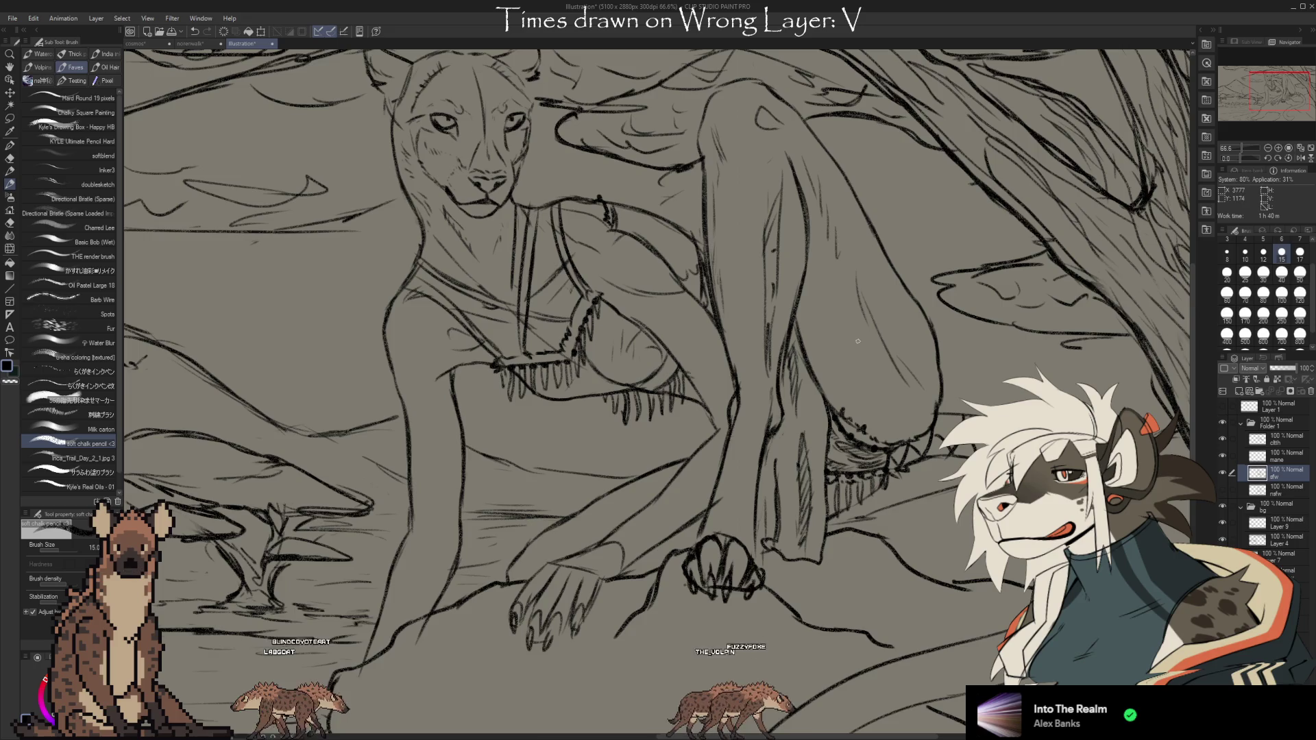
{"action": "scroll", "coordinate": [858, 340], "scroll_direction": "down", "scroll_amount": 1}
{"action": "left_click_drag", "start_coordinate": [901, 344], "coordinate": [875, 367]}
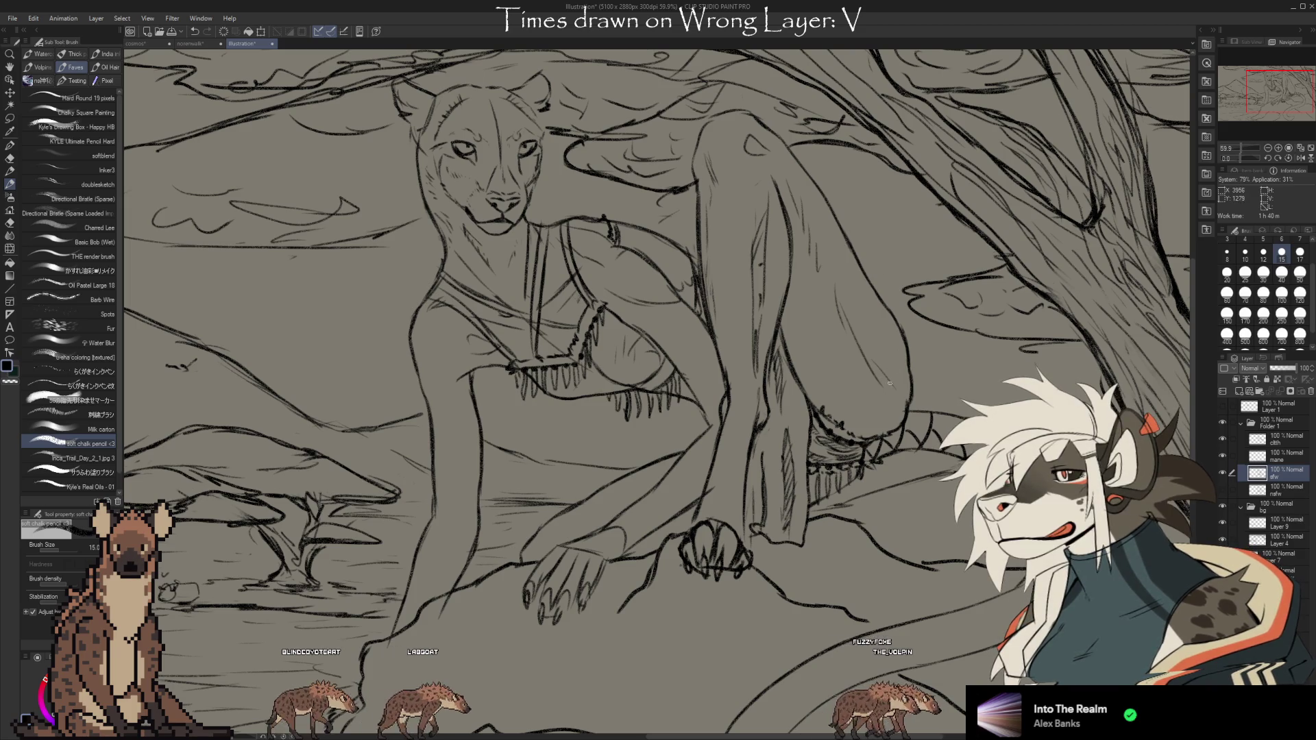
{"action": "mouse_move", "coordinate": [867, 365]}
{"action": "left_mouse_down"}
{"action": "mouse_move", "coordinate": [941, 393]}
{"action": "mouse_move", "coordinate": [893, 507]}
{"action": "mouse_move", "coordinate": [814, 512]}
{"action": "left_mouse_up"}
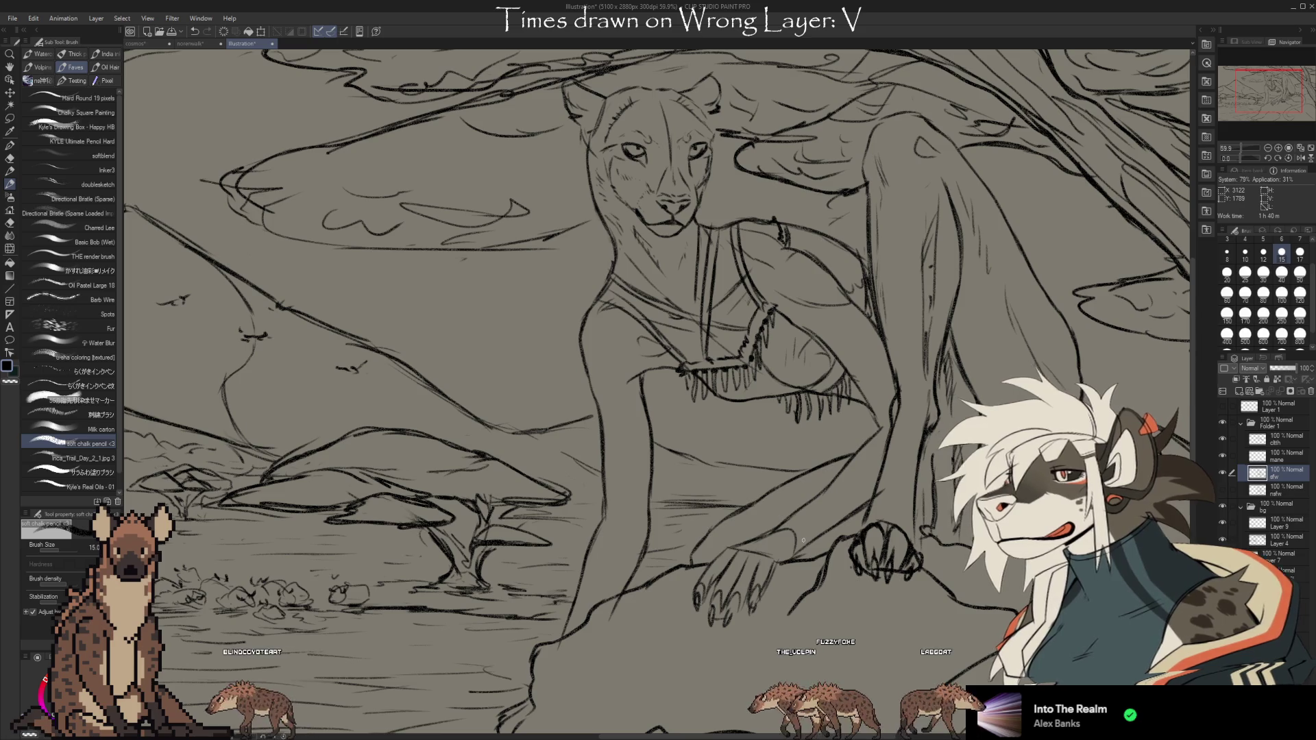
{"action": "scroll", "coordinate": [830, 419], "scroll_direction": "down", "scroll_amount": 3}
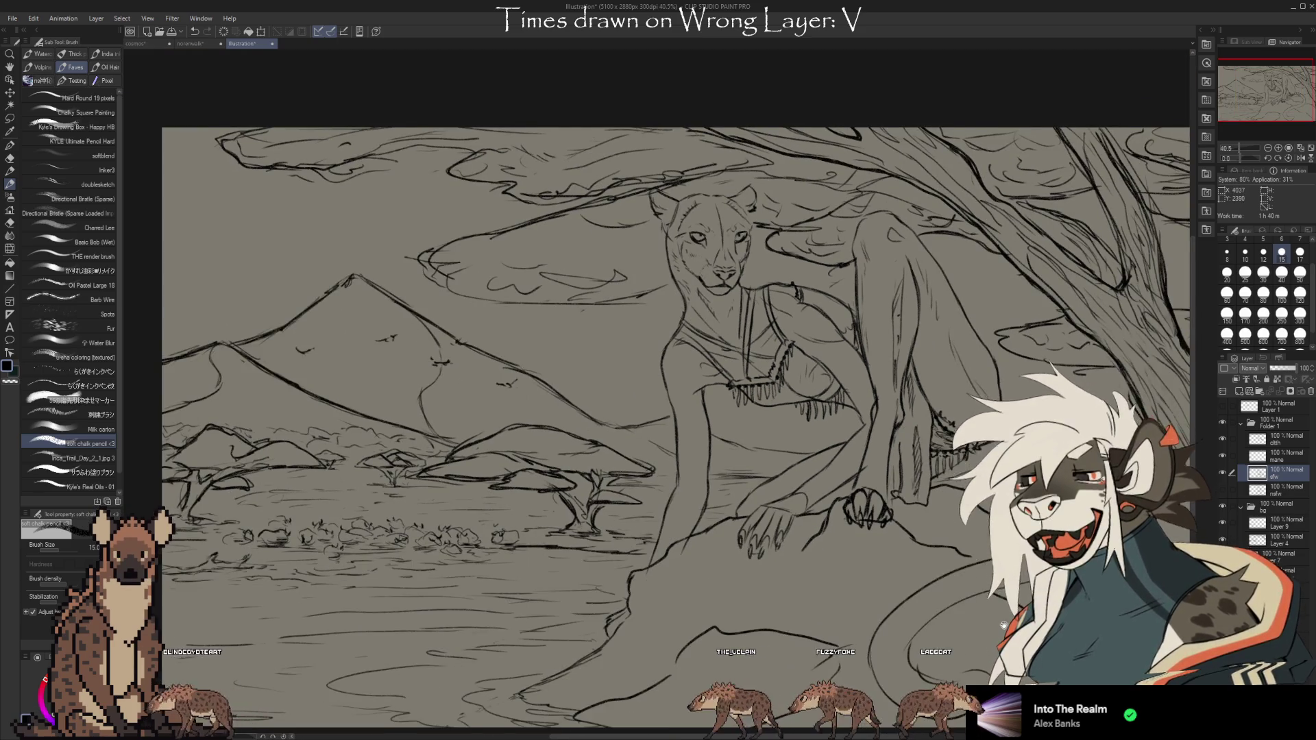
Collapse the bg and Folder 1 folders and rename Folder 1 to 'cha'
{"action": "scroll", "coordinate": [830, 418], "scroll_direction": "down", "scroll_amount": 1}
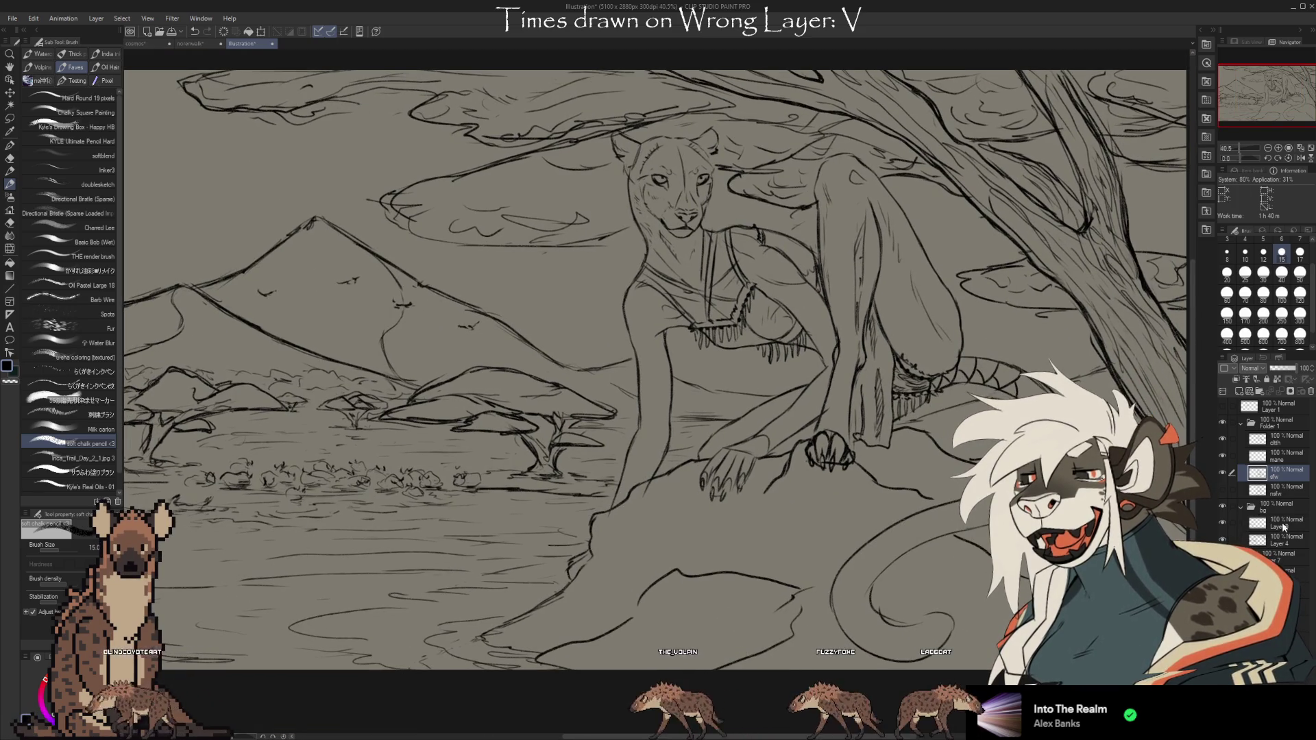
{"action": "left_click", "coordinate": [1242, 506]}
{"action": "left_click", "coordinate": [1241, 423]}
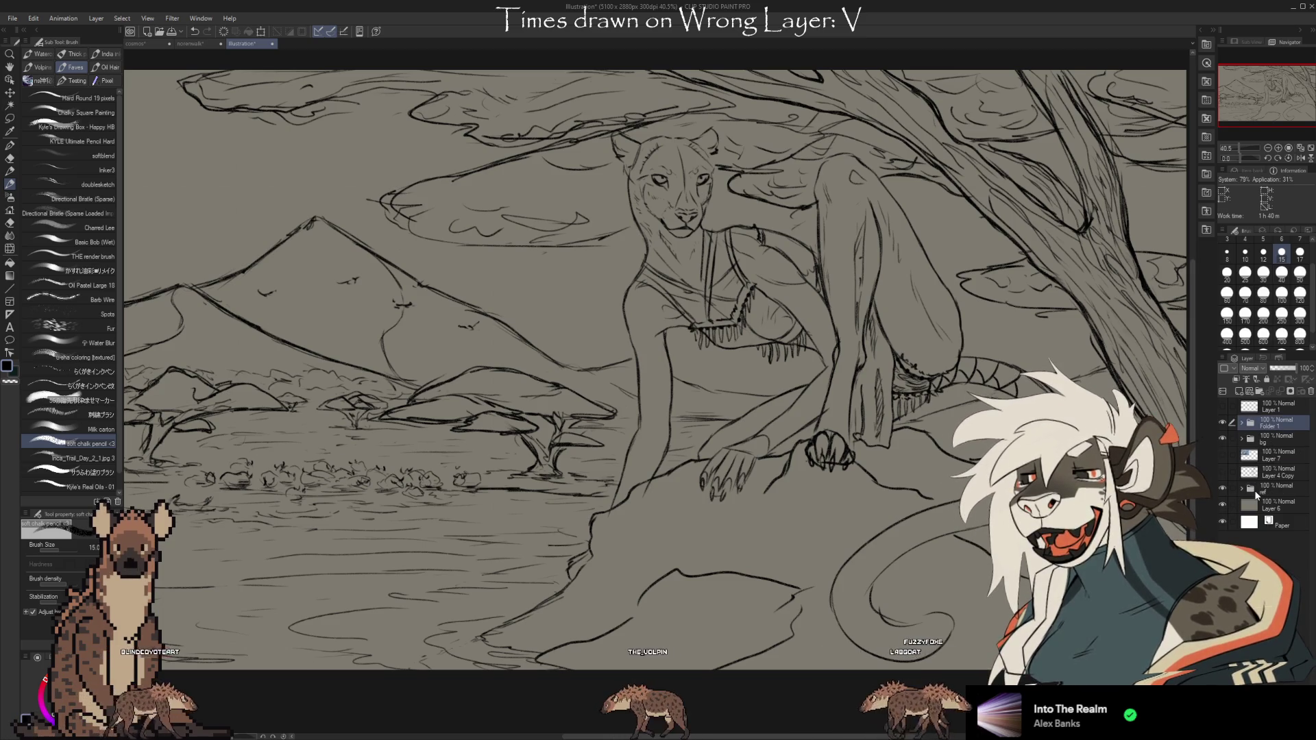
{"action": "double_click", "coordinate": [1264, 426]}
{"action": "type", "text": "cha"}
{"action": "key", "text": "Return"}
Add a new folder with a new raster layer, pick the Real Oils brush, then view the cosmos document
{"action": "left_click", "coordinate": [1272, 455]}
{"action": "key", "text": "ctrl+g"}
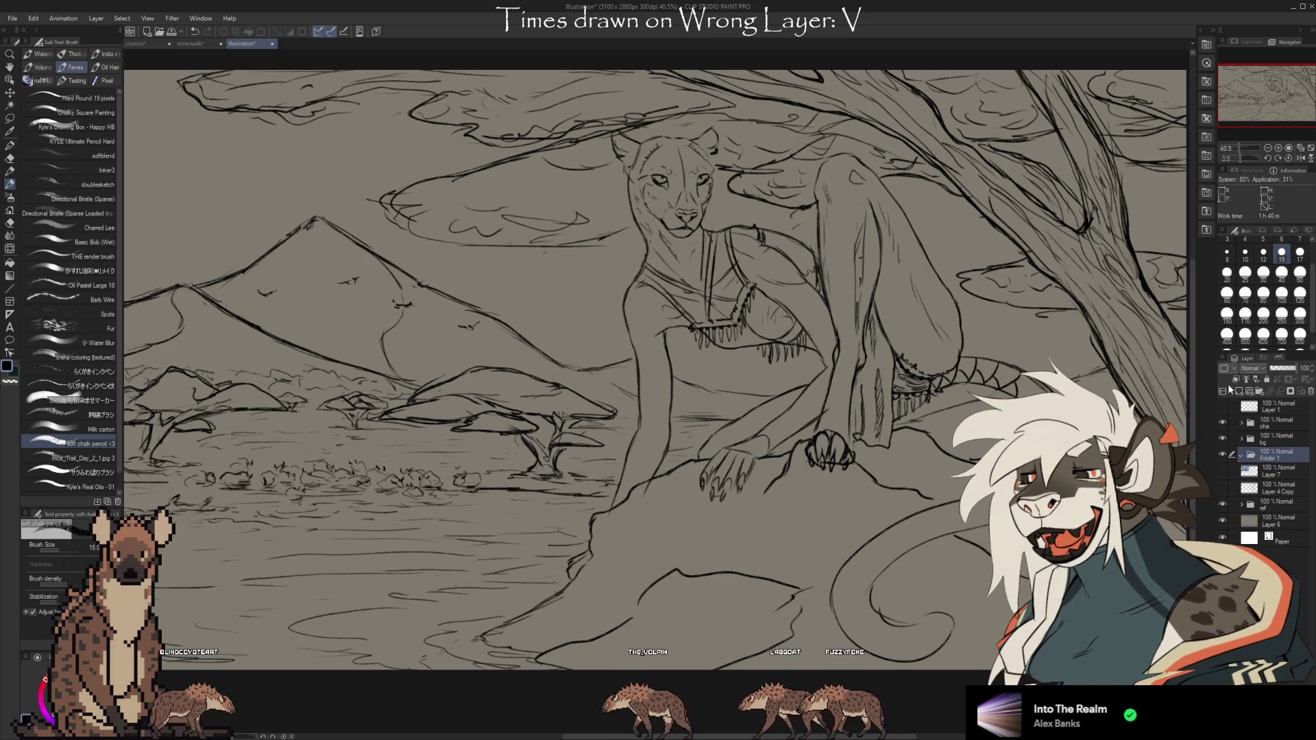
{"action": "key", "text": "ctrl+shift+n"}
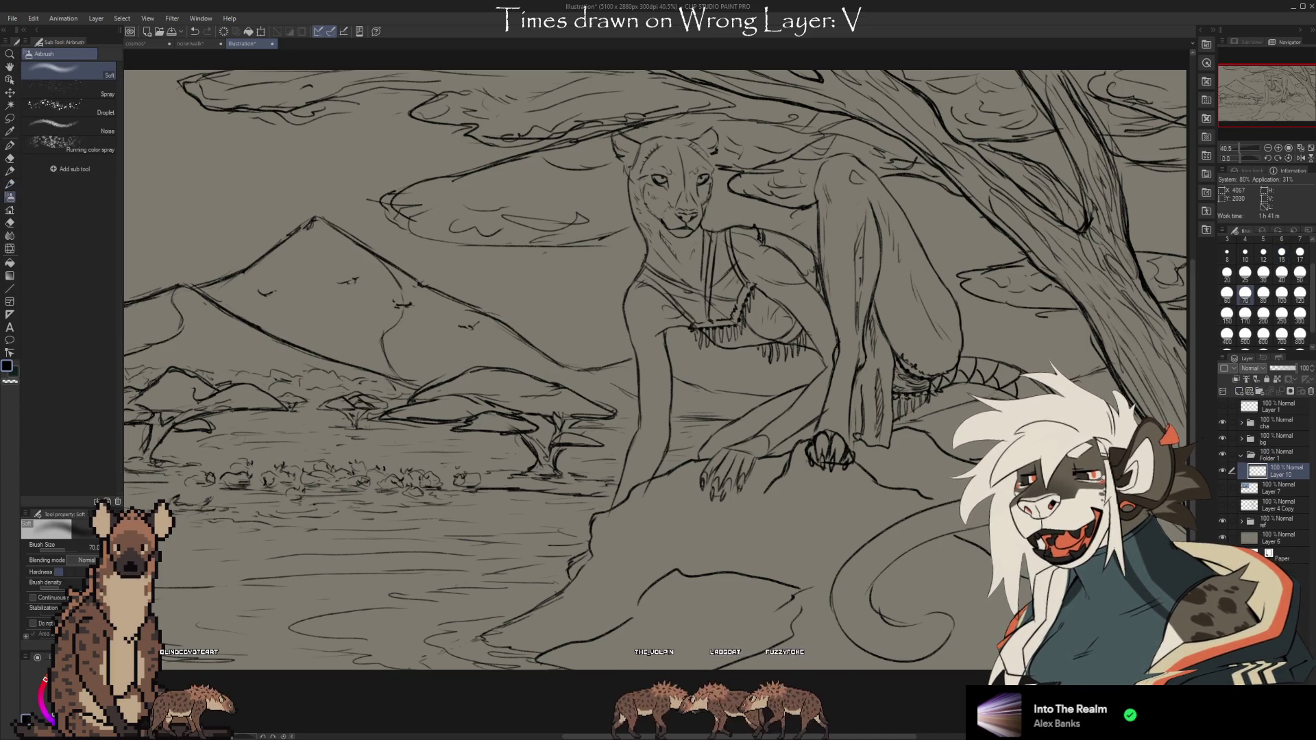
{"action": "left_click", "coordinate": [103, 487]}
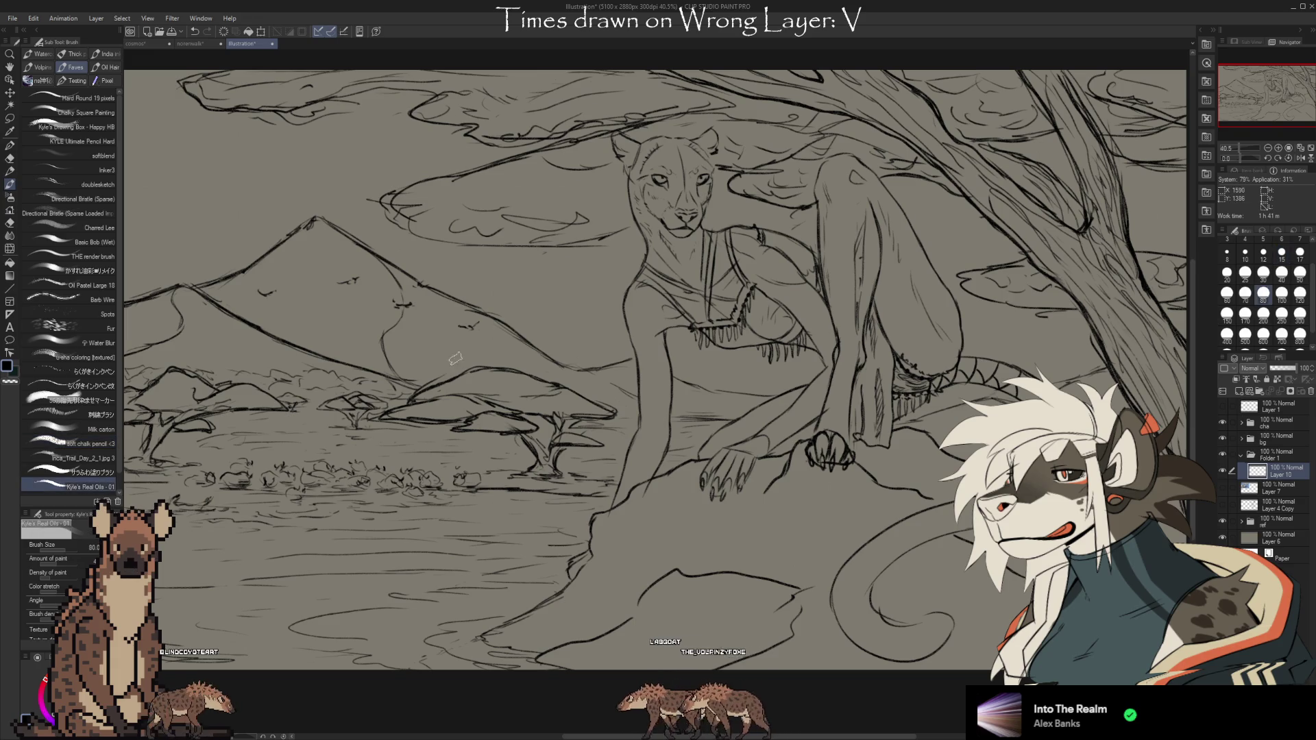
{"action": "key", "text": "ctrl+z"}
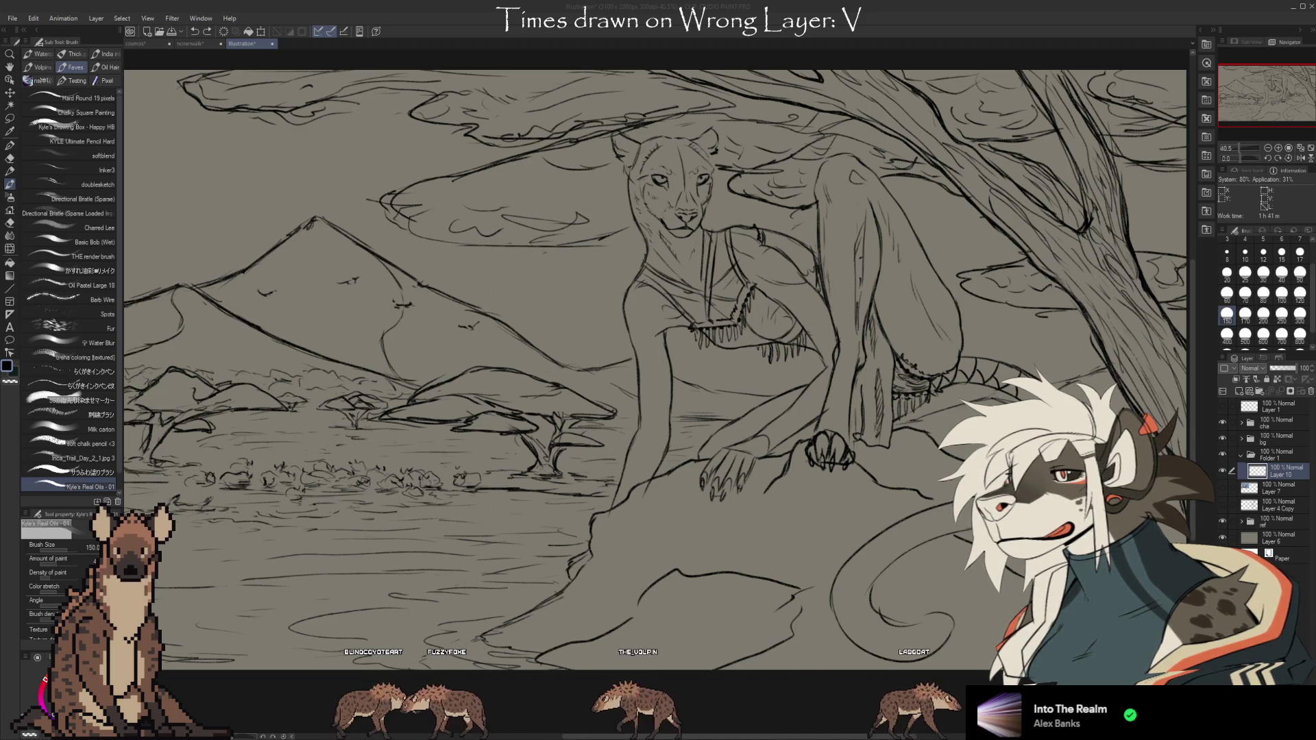
{"action": "left_click", "coordinate": [586, 7]}
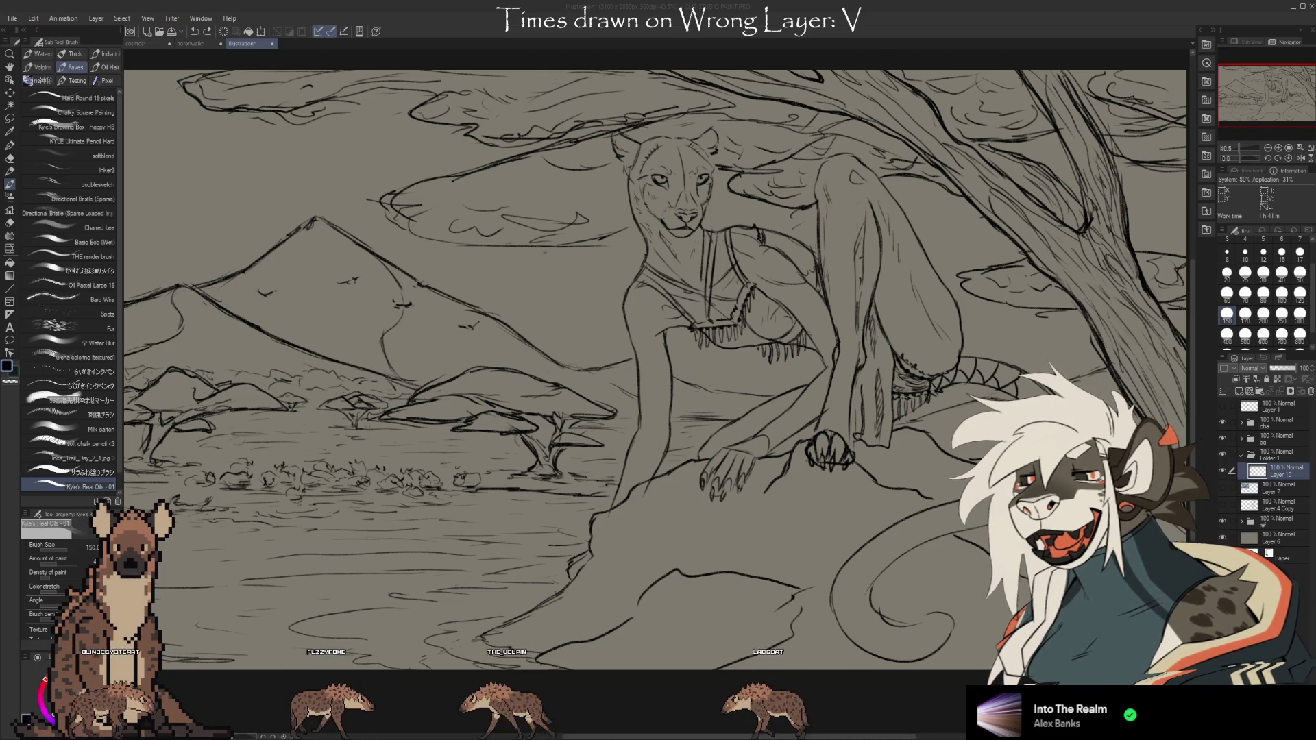
{"action": "left_click", "coordinate": [144, 43]}
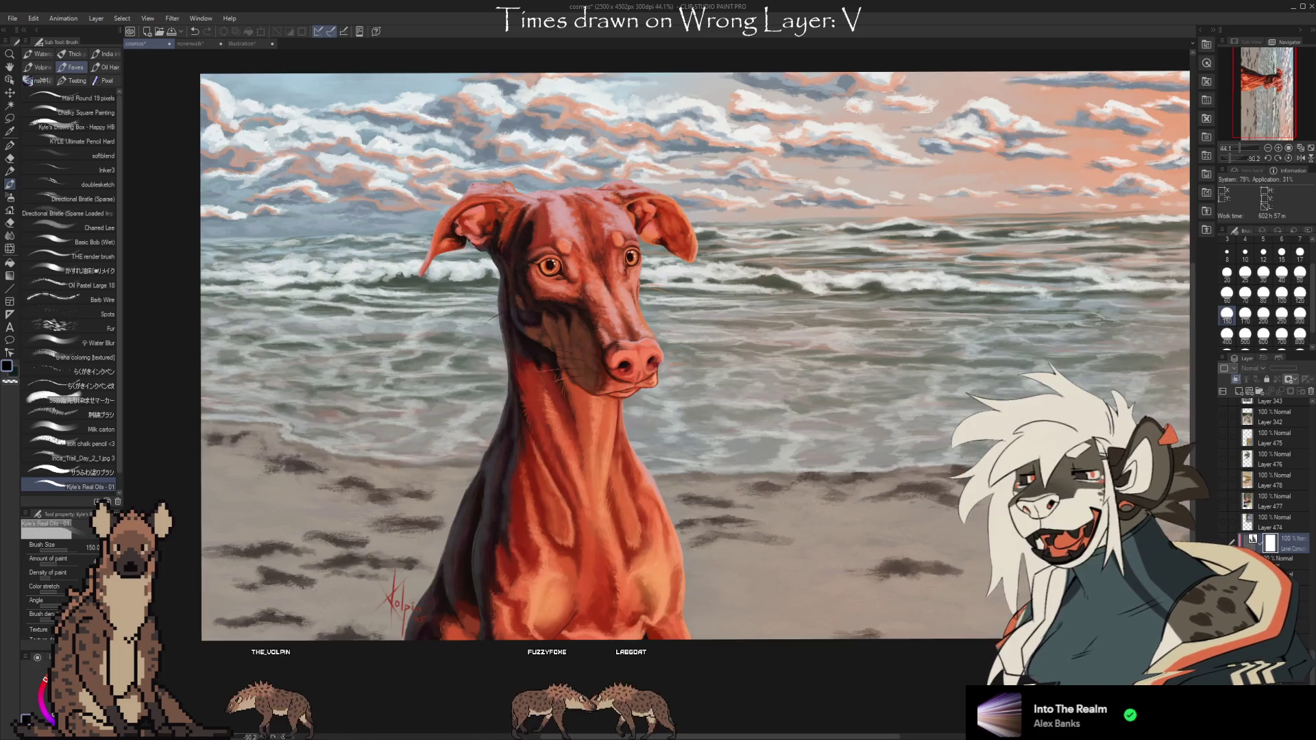
Zoom out on the dog-on-beach painting and switch back to the Illustration document
{"action": "scroll", "coordinate": [1017, 275], "scroll_direction": "down", "scroll_amount": 1}
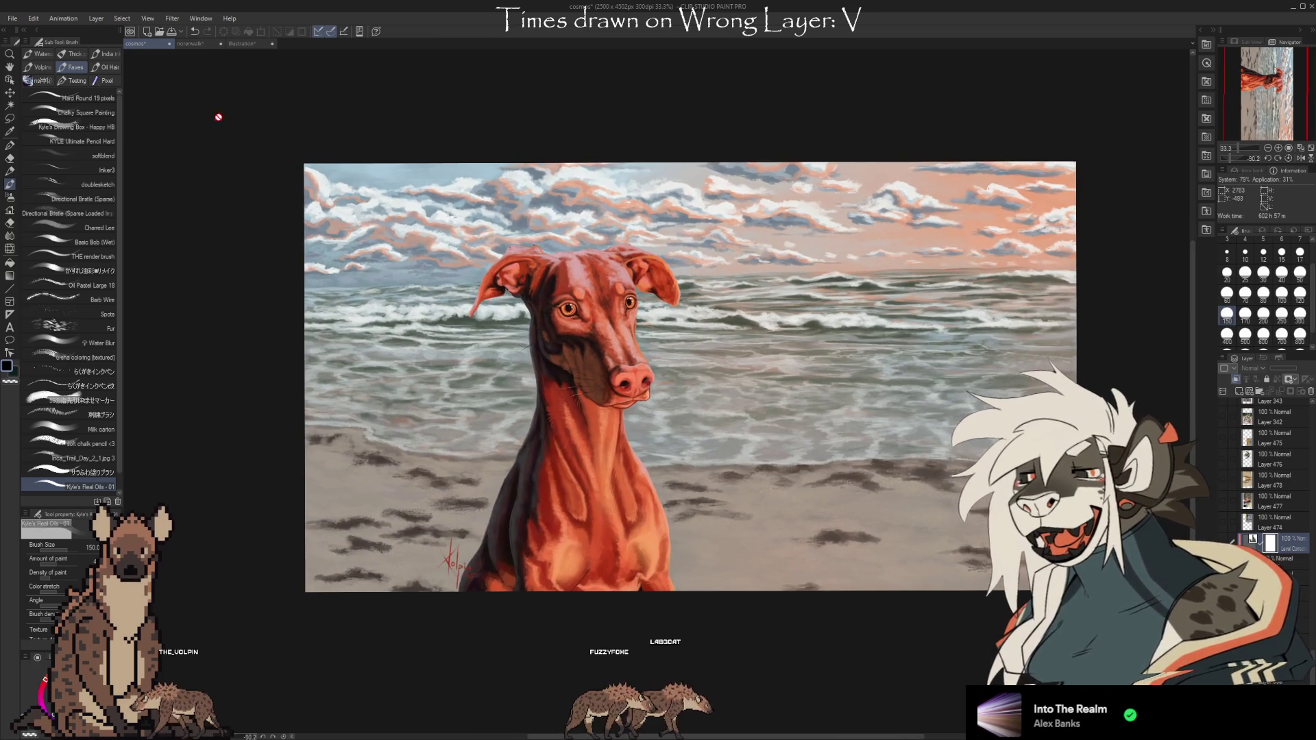
{"action": "left_click", "coordinate": [245, 44]}
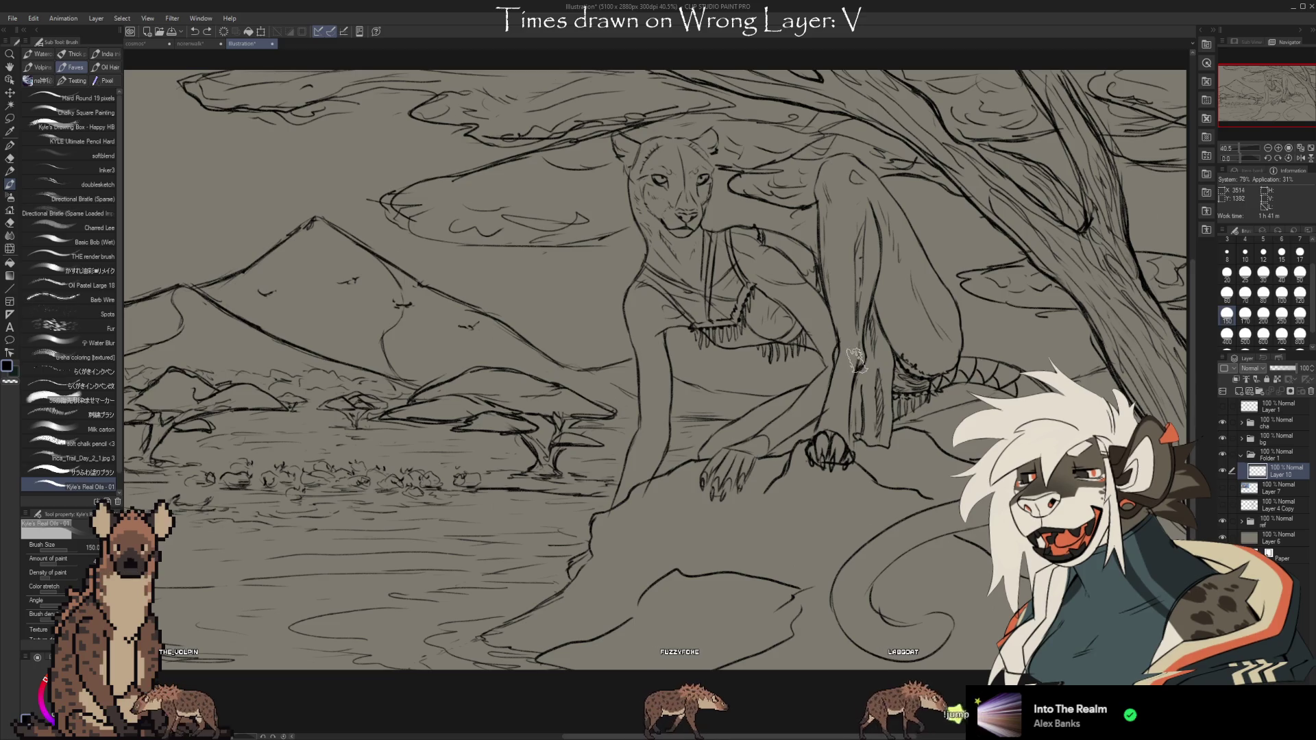
Set up a large Oil Pastel brush, sizing it 170 then 120, with undone test strokes
{"action": "left_click_drag", "start_coordinate": [860, 281], "coordinate": [858, 220]}
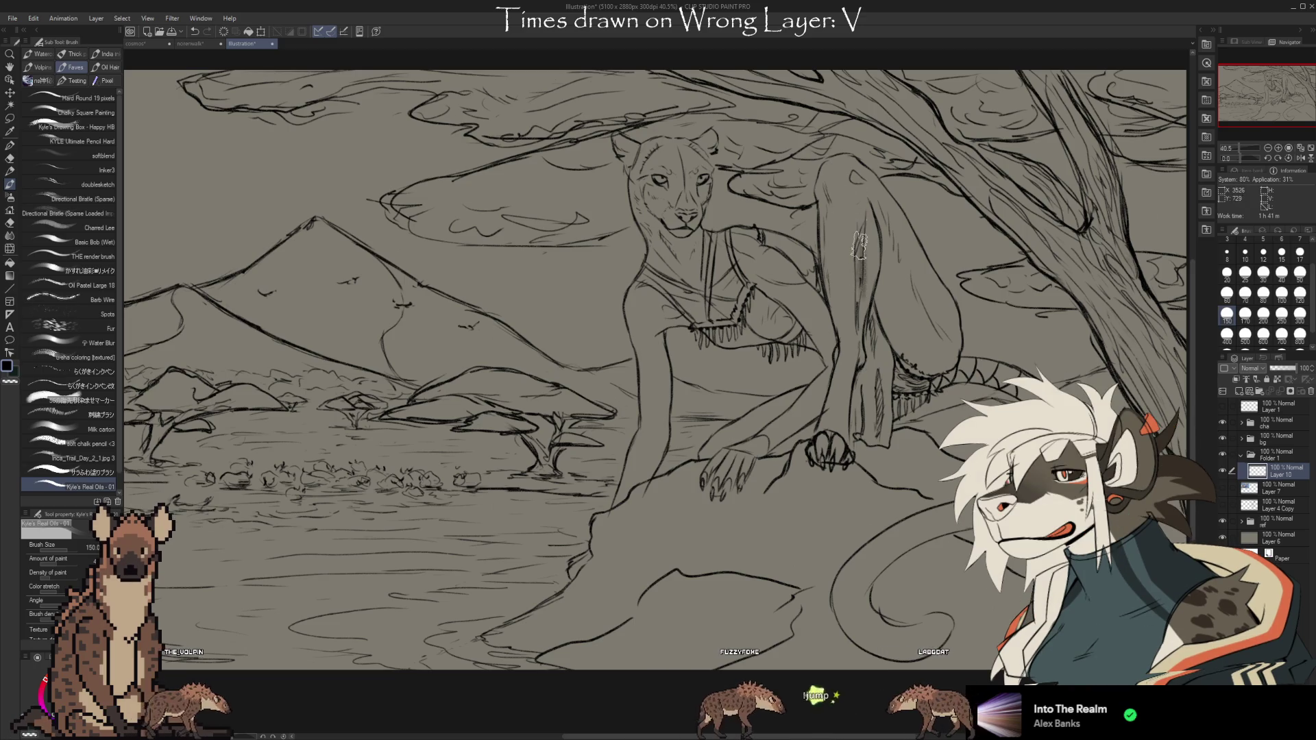
{"action": "key", "text": "ctrl+z"}
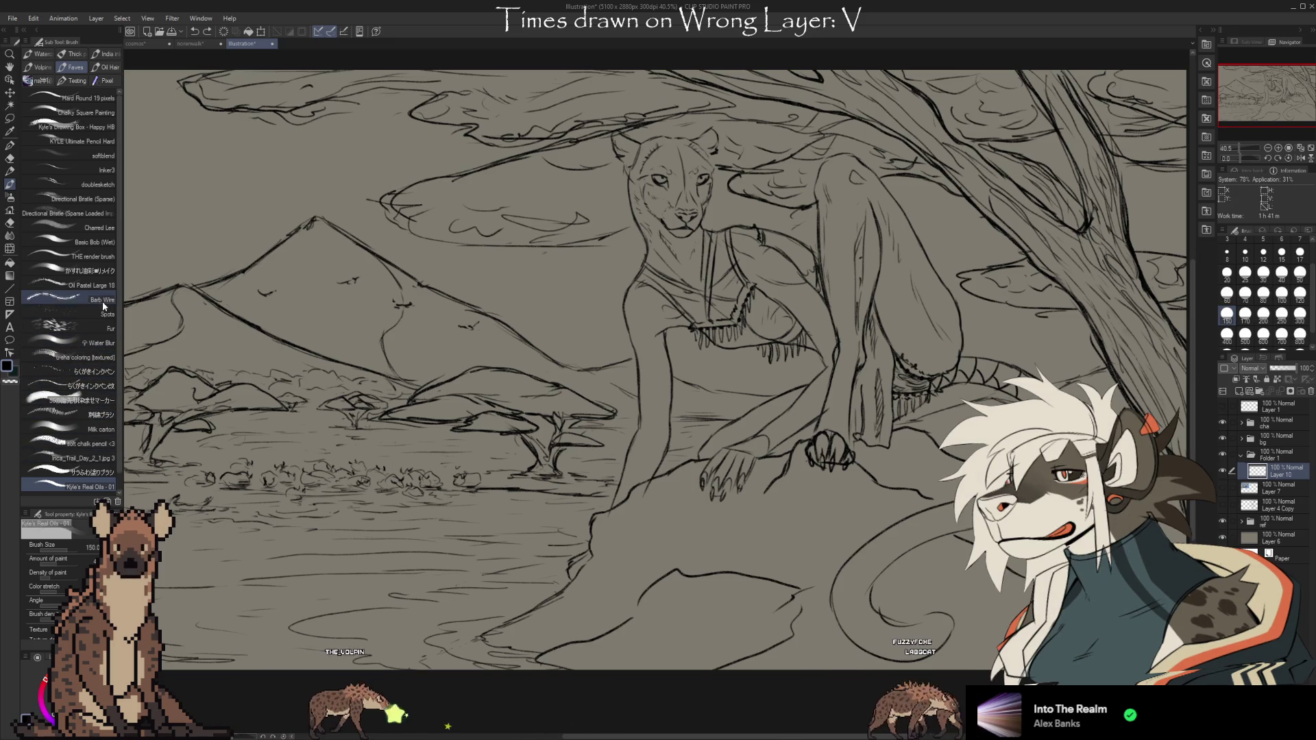
{"action": "left_click", "coordinate": [103, 284]}
{"action": "left_click", "coordinate": [1244, 313]}
{"action": "left_click", "coordinate": [590, 315]}
{"action": "key", "text": "ctrl+z"}
{"action": "key", "text": "bracketleft"}
{"action": "key", "text": "bracketleft"}
{"action": "left_click", "coordinate": [580, 288]}
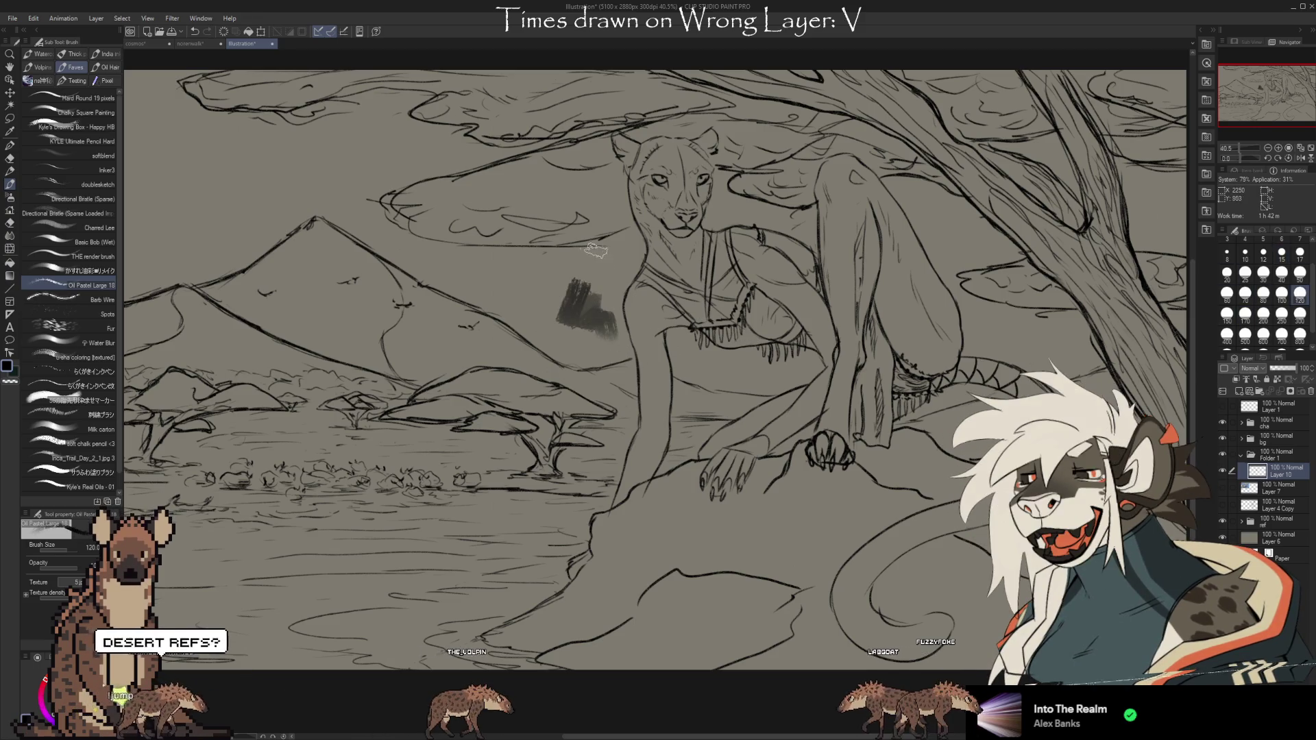
{"action": "key", "text": "ctrl+z"}
{"action": "left_click_drag", "start_coordinate": [537, 285], "coordinate": [593, 334]}
{"action": "key", "text": "ctrl+z"}
{"action": "key", "text": "ctrl+z"}
Paint dark grey shading down the raised leg, softening it with the Kneaded eraser
{"action": "left_click_drag", "start_coordinate": [854, 214], "coordinate": [859, 301]}
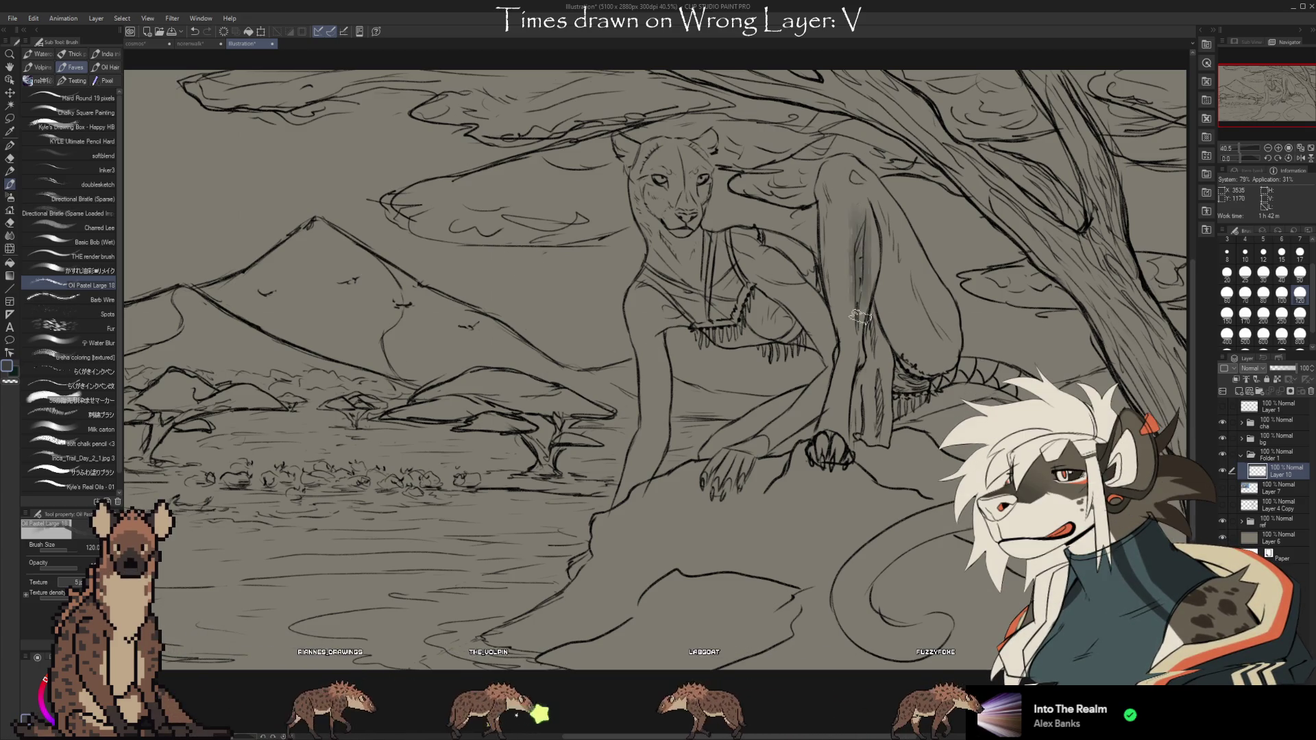
{"action": "key", "text": "e"}
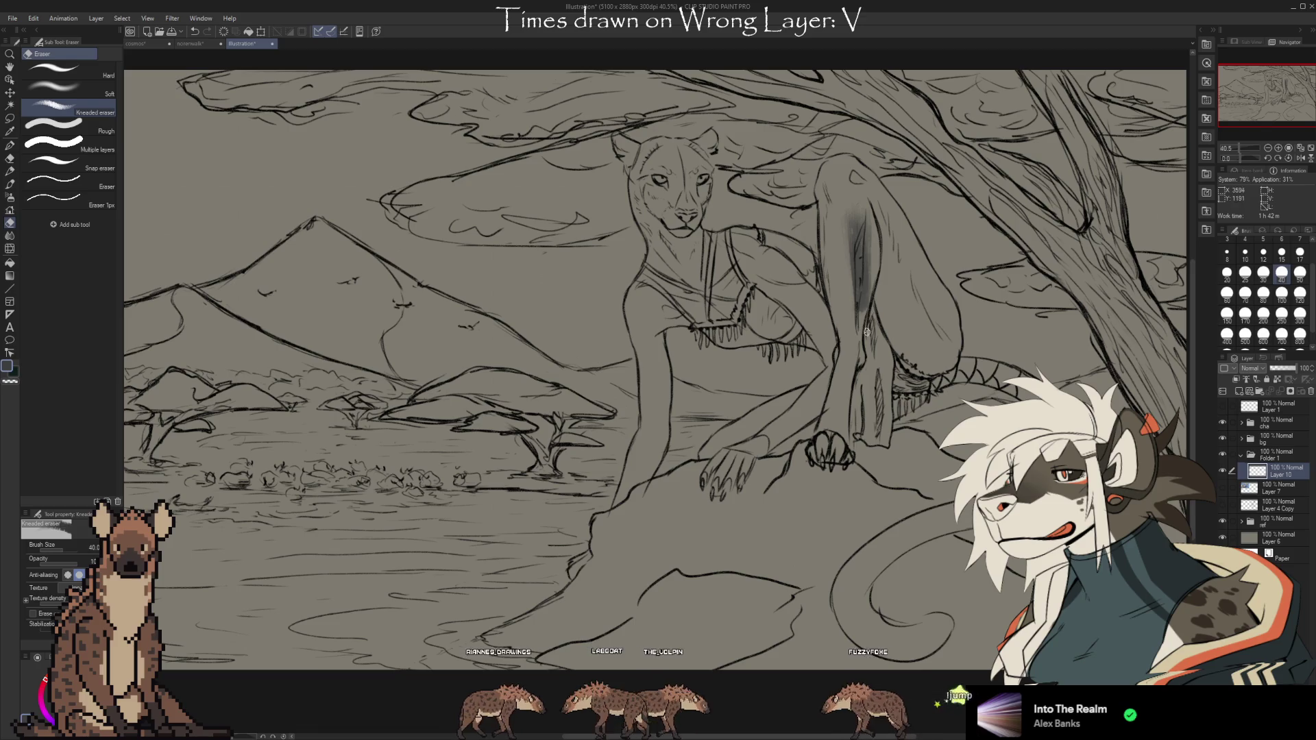
{"action": "key", "text": "b"}
{"action": "left_click_drag", "start_coordinate": [863, 263], "coordinate": [857, 203]}
{"action": "left_click_drag", "start_coordinate": [858, 251], "coordinate": [863, 333]}
{"action": "key", "text": "e"}
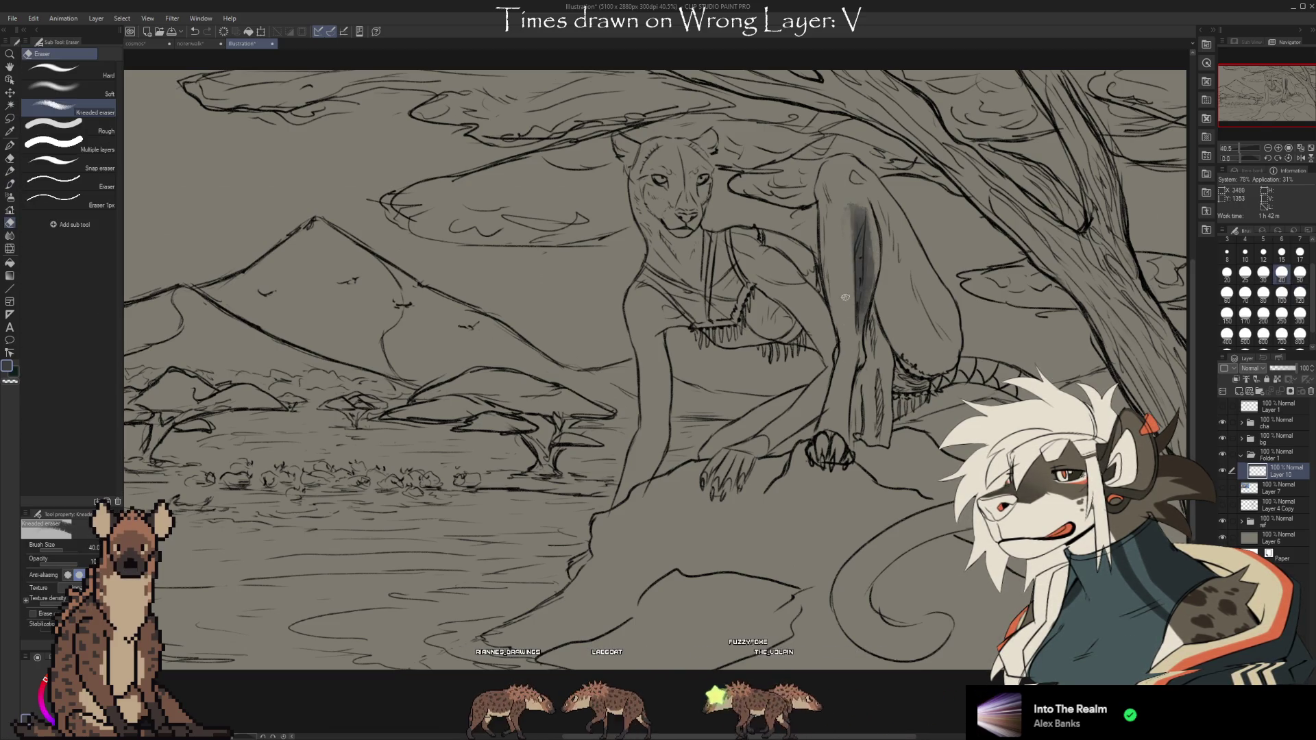
{"action": "key", "text": "b"}
{"action": "left_click_drag", "start_coordinate": [848, 202], "coordinate": [837, 281]}
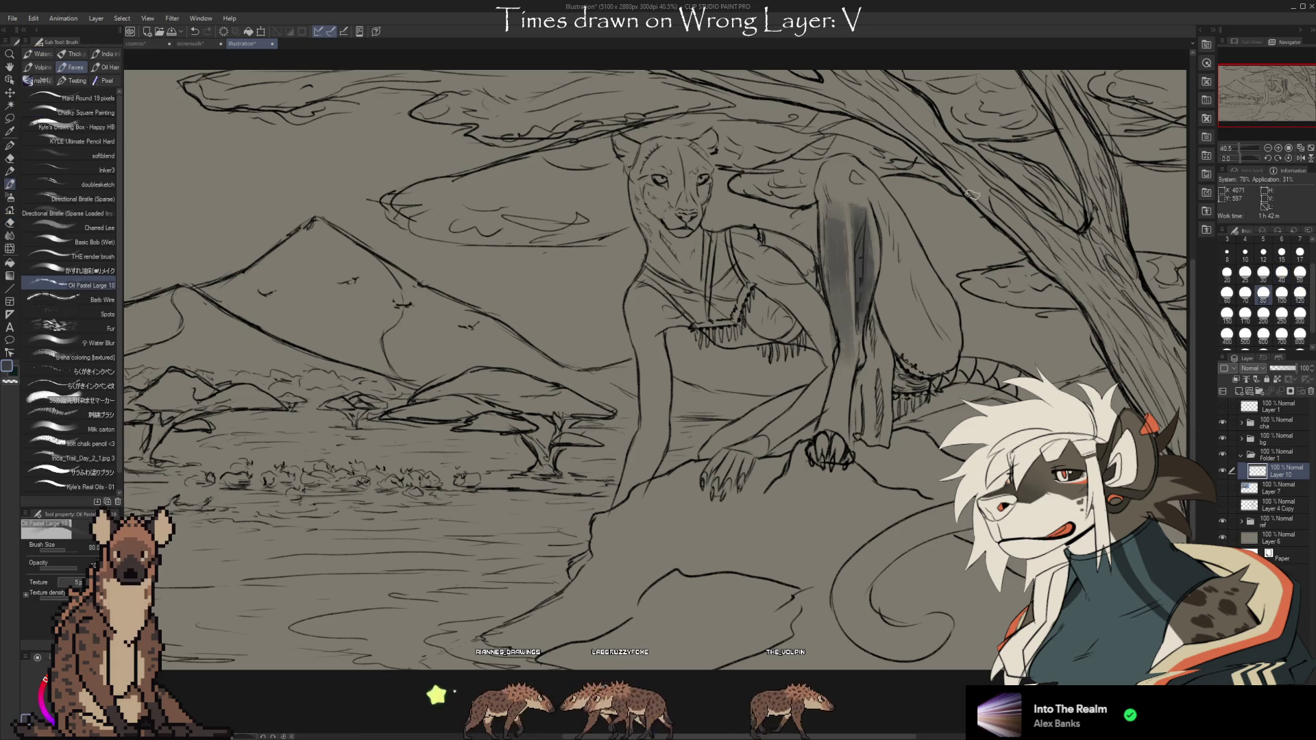
{"action": "key", "text": "e"}
{"action": "key", "text": "b"}
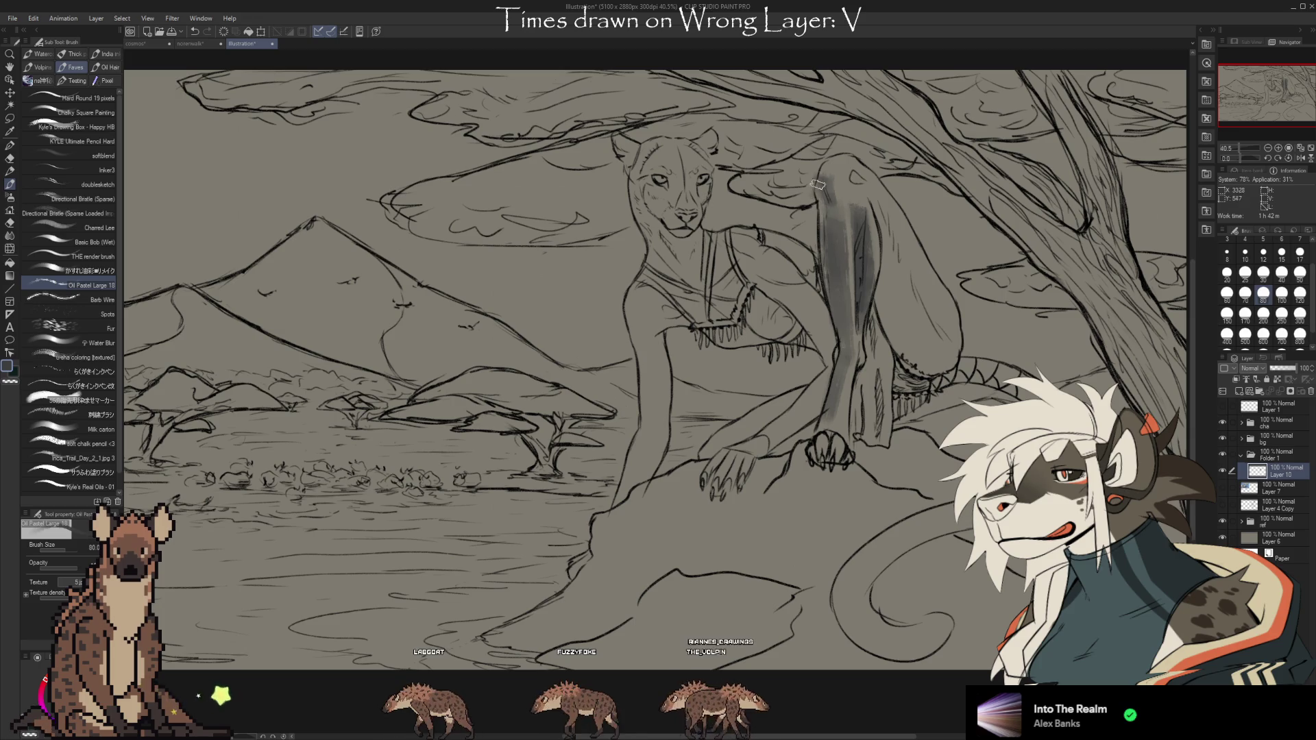
{"action": "key", "text": "e"}
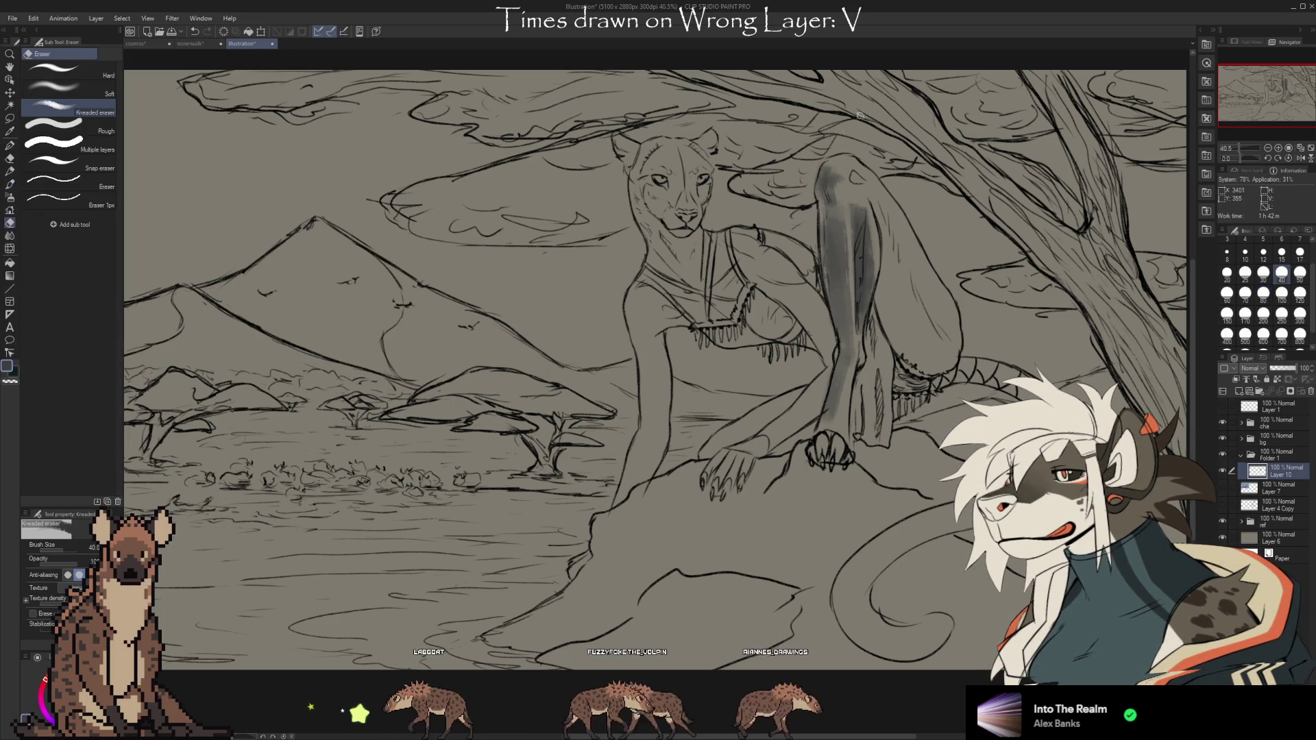
{"action": "key", "text": "b"}
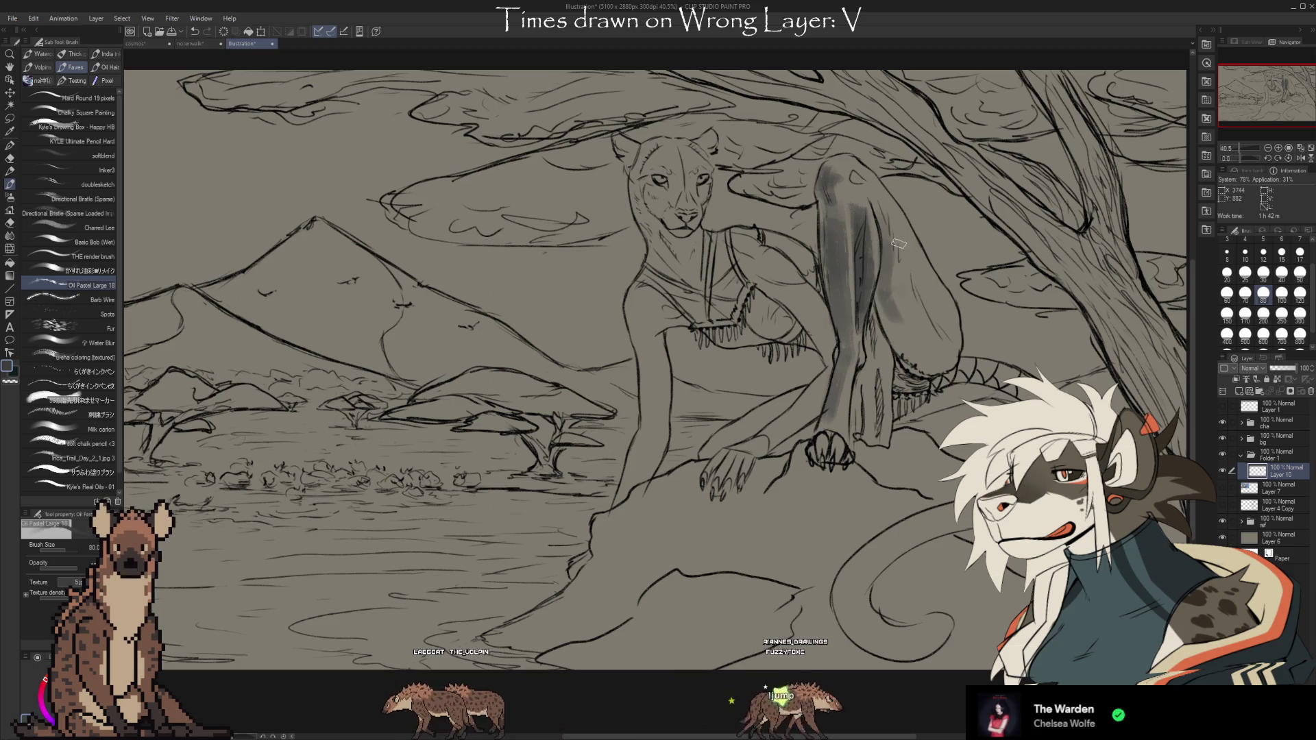
Add grey shading along the raised leg, inner tail curve, forearm and beside the torso
{"action": "left_click_drag", "start_coordinate": [954, 338], "coordinate": [932, 310]}
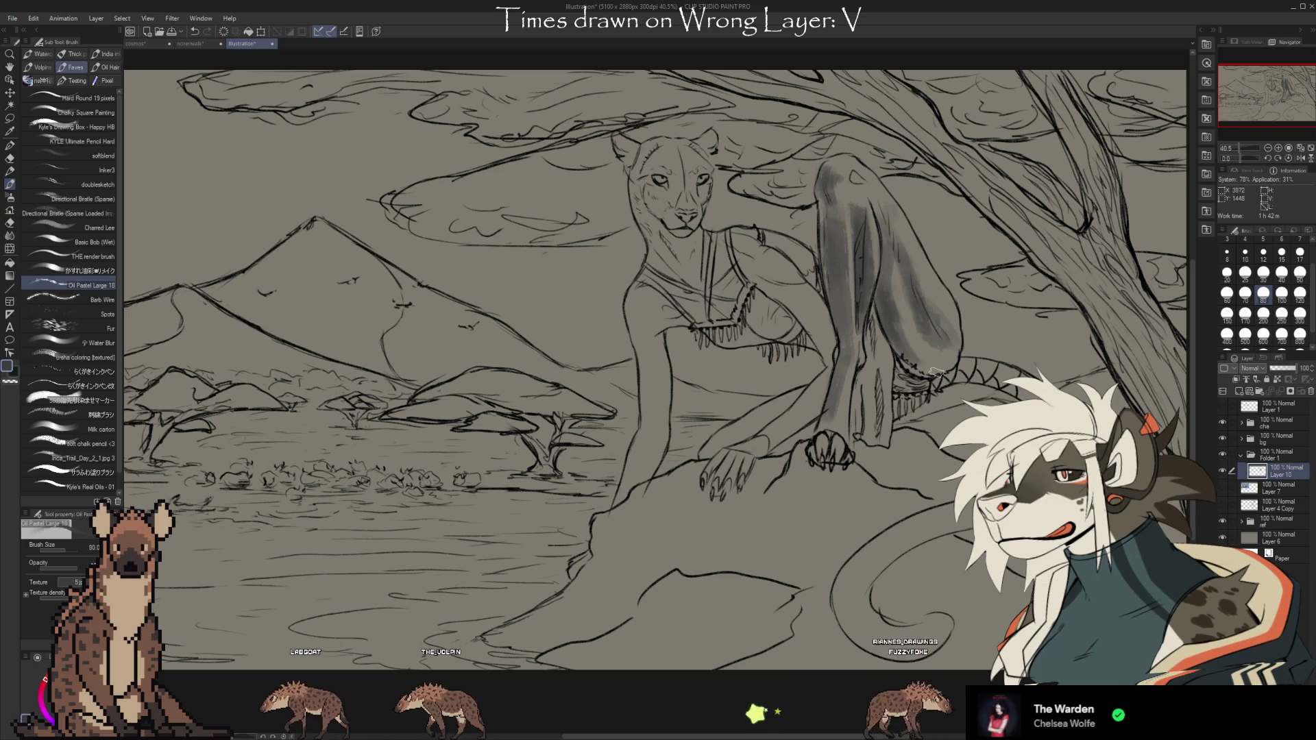
{"action": "key", "text": "e"}
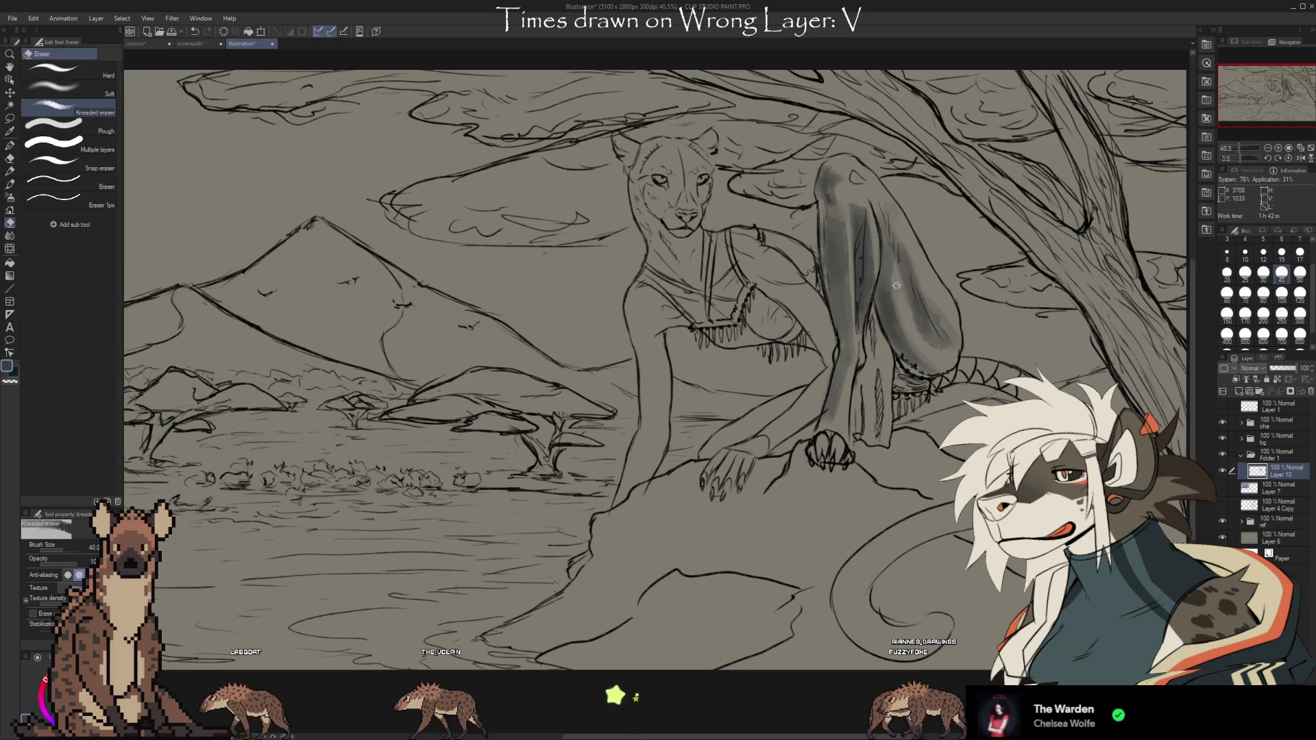
{"action": "key", "text": "b"}
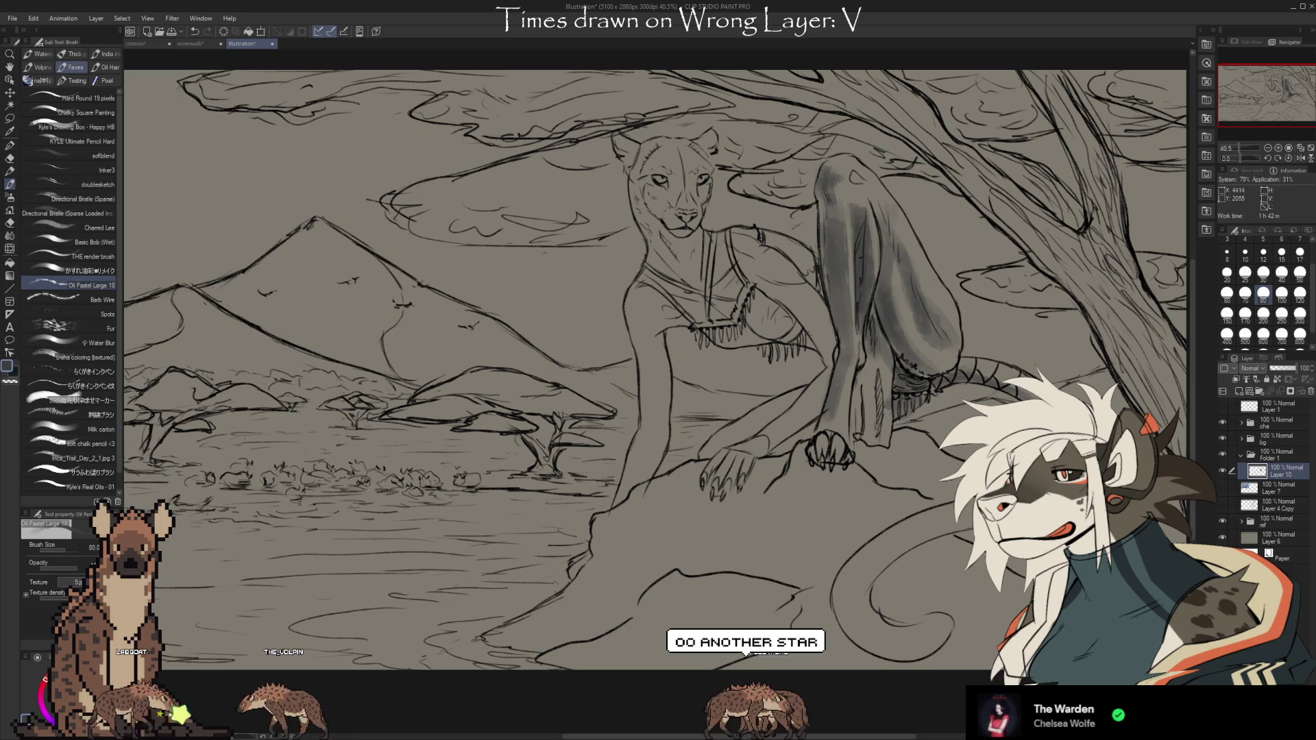
{"action": "left_click_drag", "start_coordinate": [953, 516], "coordinate": [883, 567]}
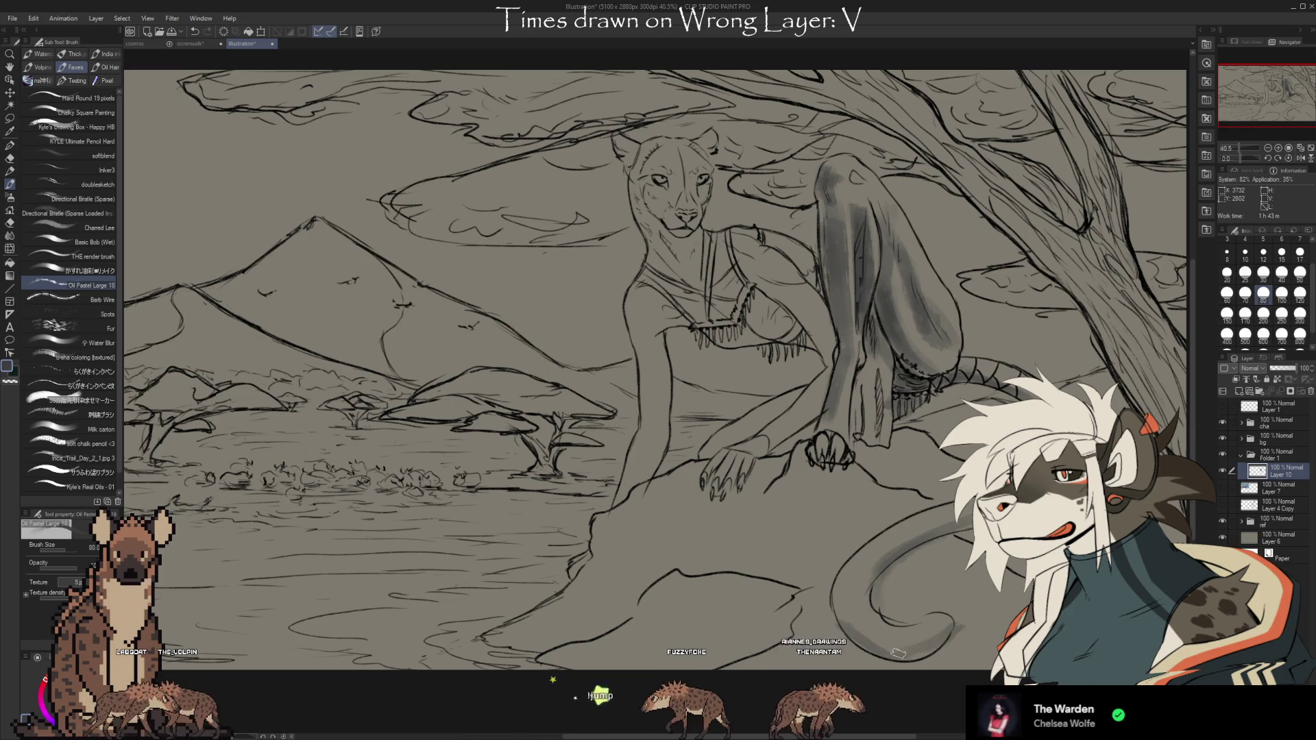
{"action": "key", "text": "e"}
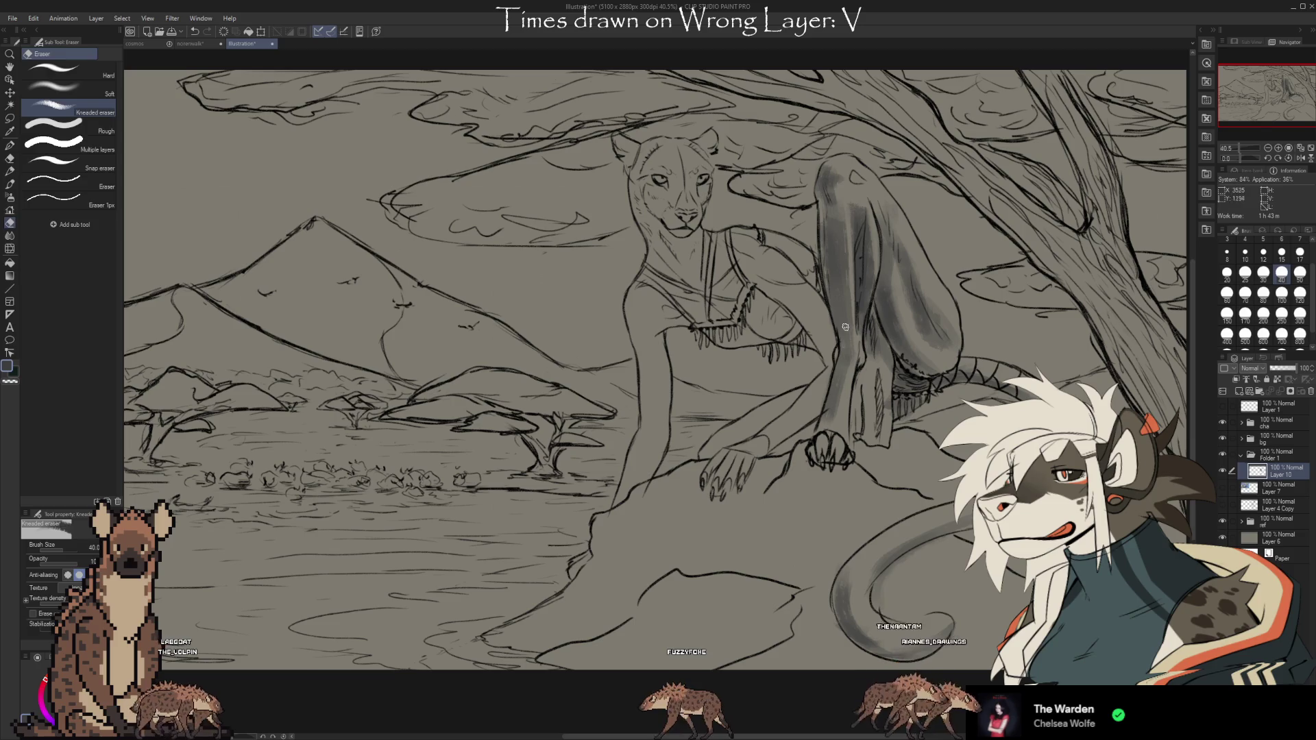
{"action": "key", "text": "b"}
{"action": "left_click_drag", "start_coordinate": [757, 452], "coordinate": [813, 414]}
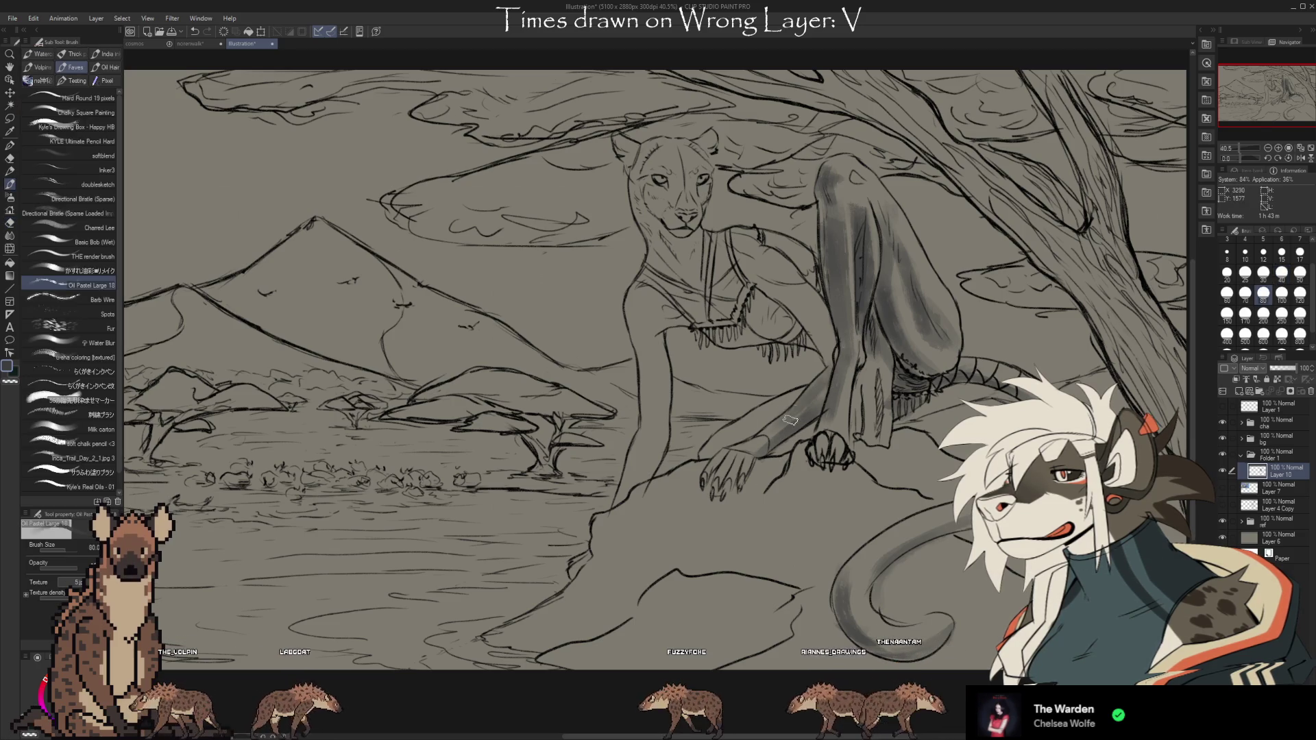
{"action": "key", "text": "e"}
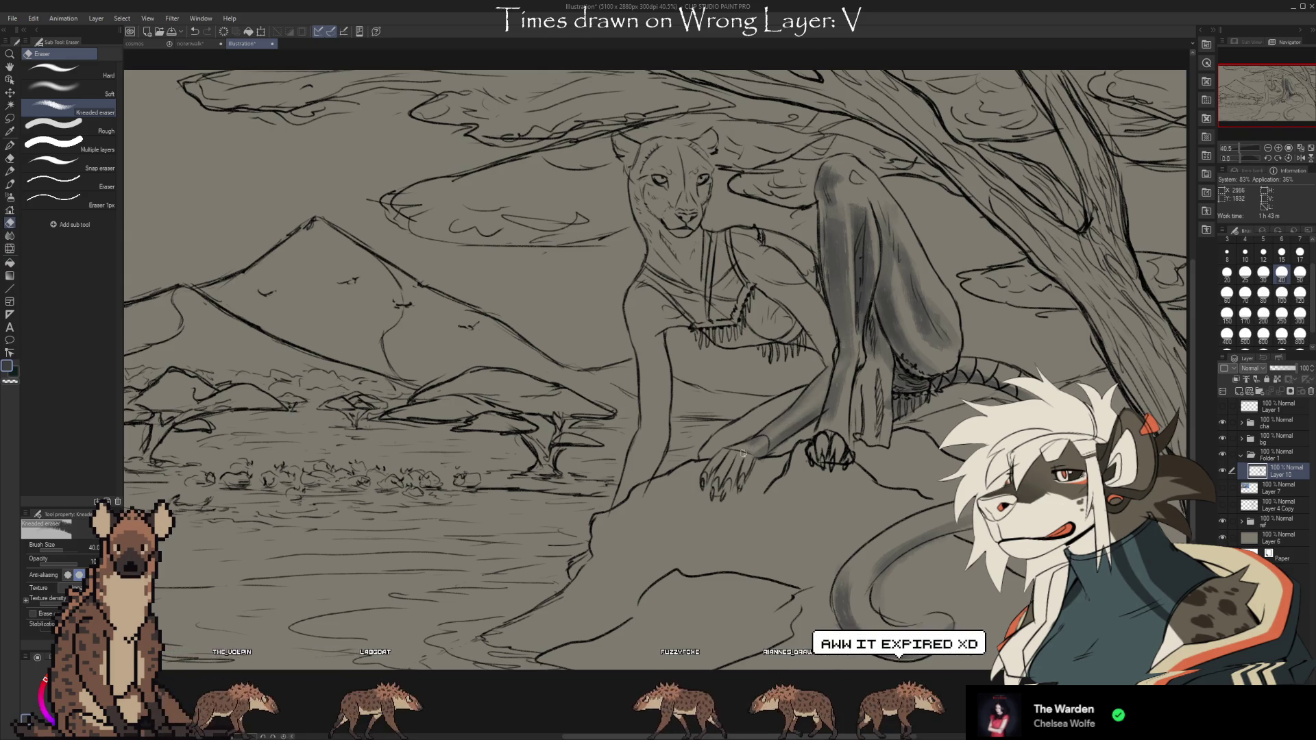
{"action": "key", "text": "b"}
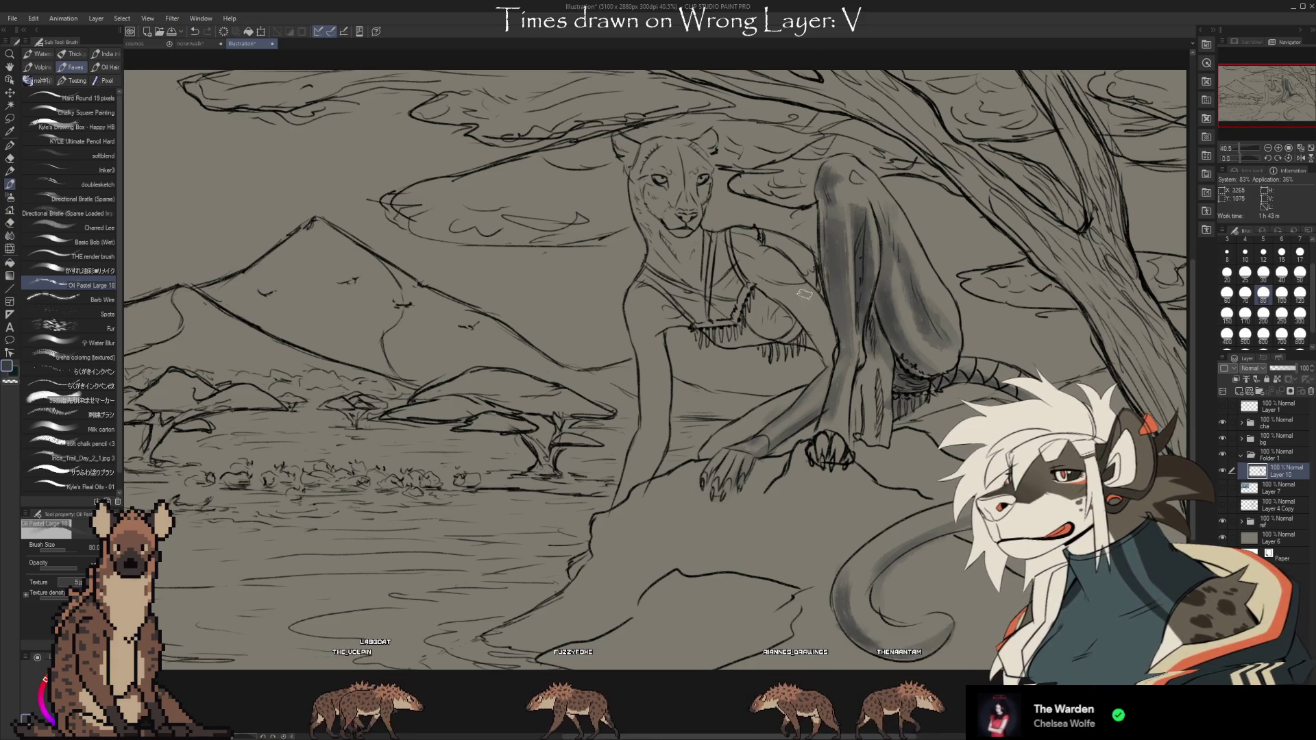
{"action": "left_click_drag", "start_coordinate": [832, 333], "coordinate": [827, 322]}
{"action": "key", "text": "e"}
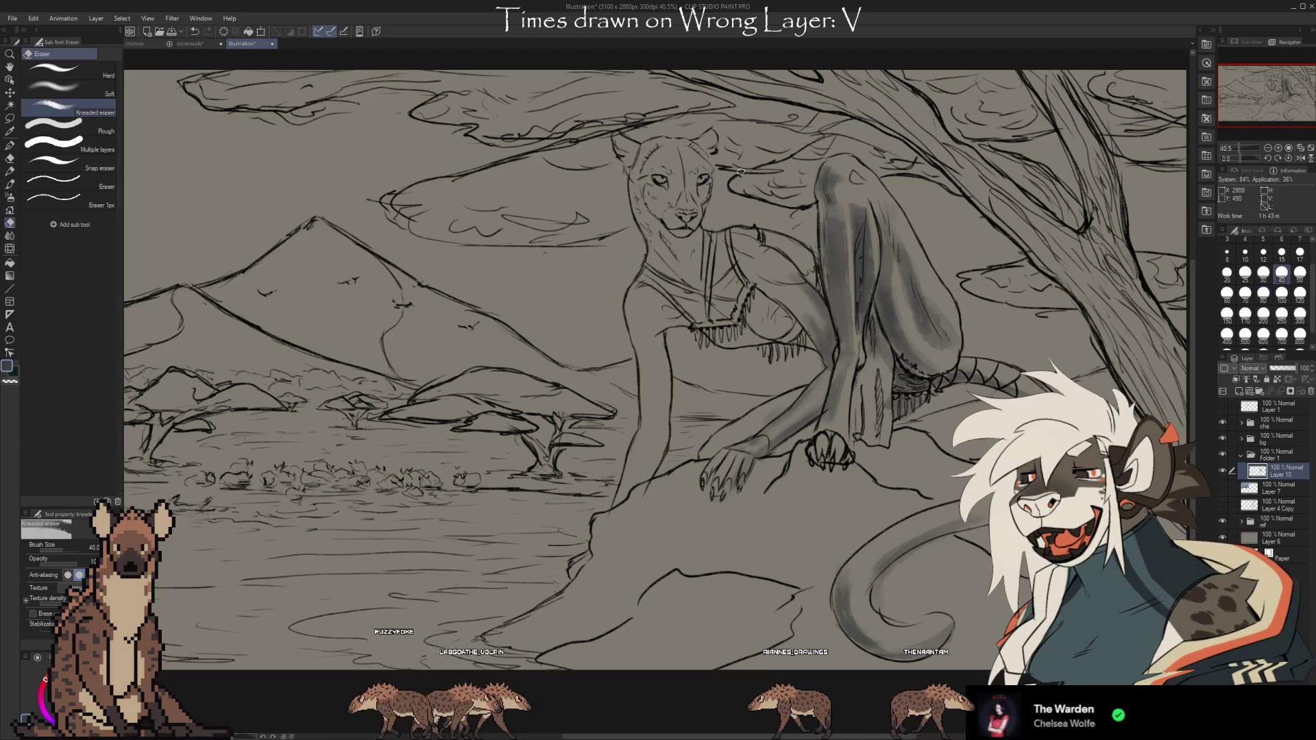
{"action": "key", "text": "b"}
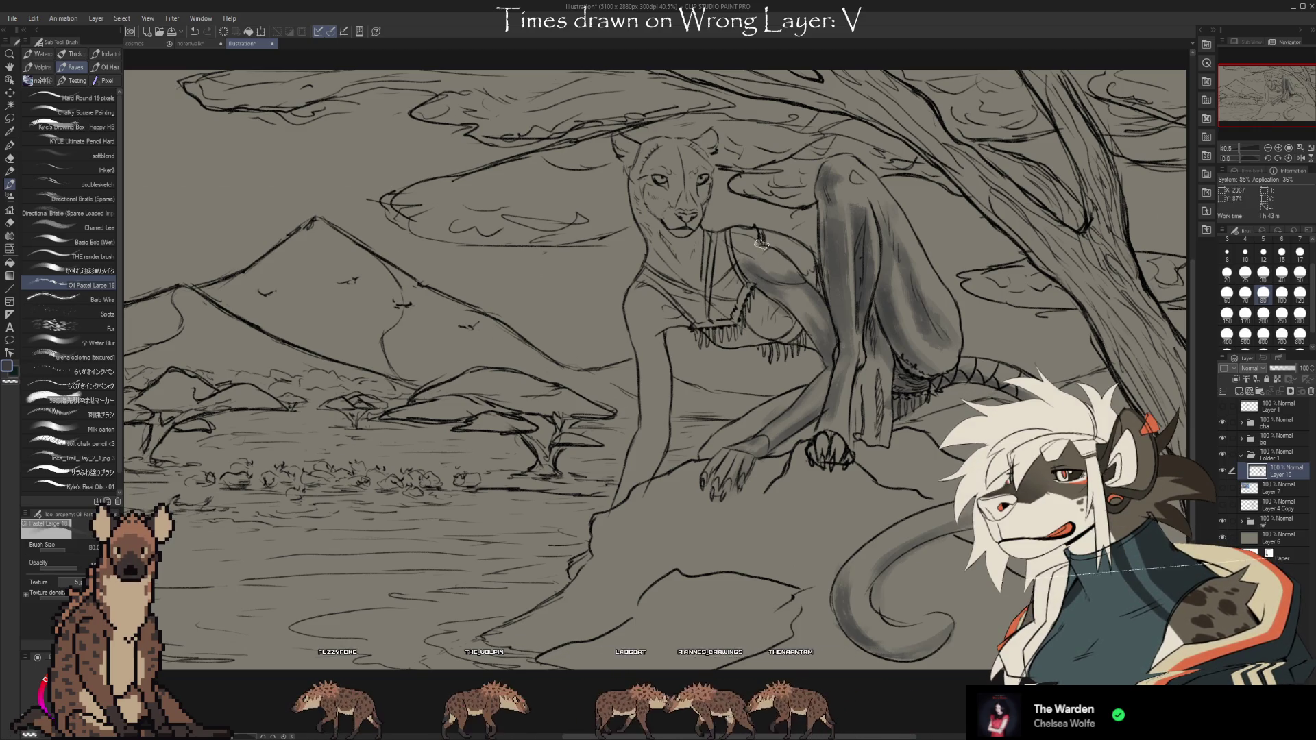
{"action": "key", "text": "e"}
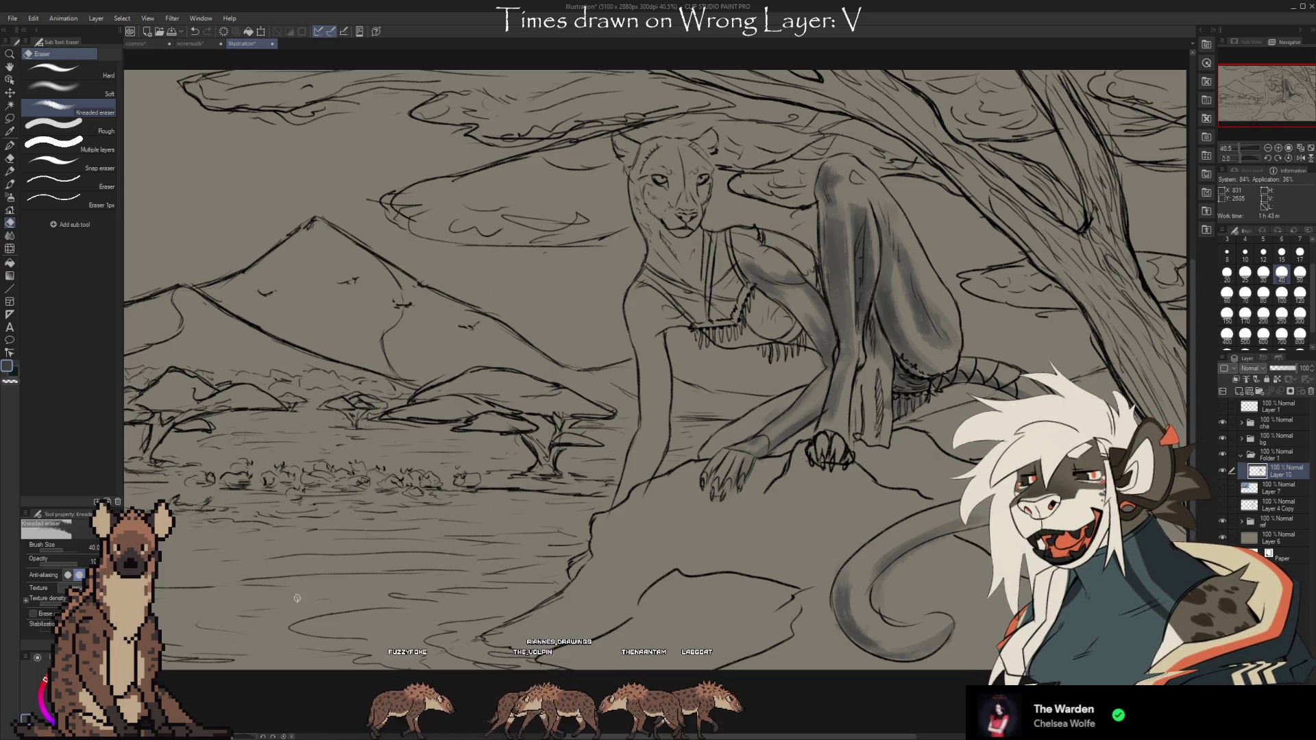
{"action": "scroll", "coordinate": [267, 592], "scroll_direction": "left", "scroll_amount": 2}
Undo the stray grey arm stroke, then paint a dark shading stroke down her leg
{"action": "key", "text": "b"}
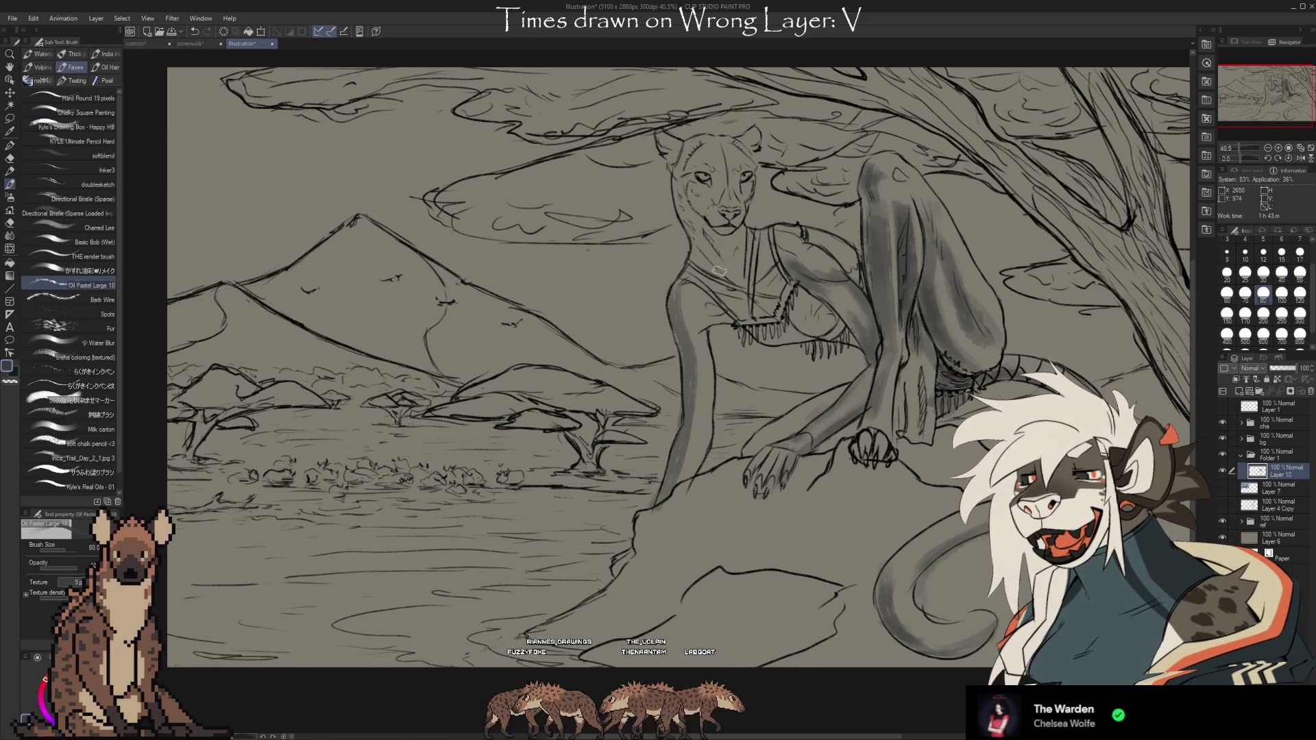
{"action": "key", "text": "ctrl+z"}
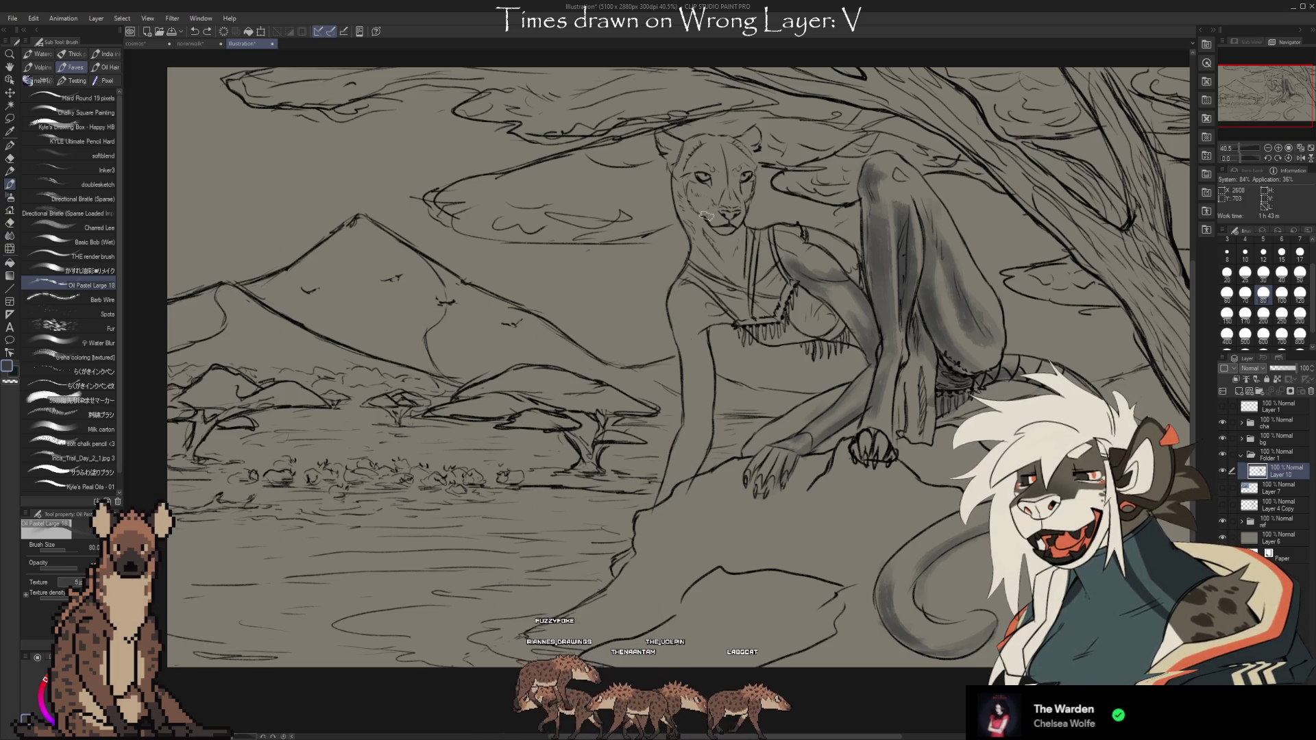
{"action": "scroll", "coordinate": [726, 548], "scroll_direction": "right", "scroll_amount": 2}
{"action": "scroll", "coordinate": [666, 360], "scroll_direction": "down", "scroll_amount": 1}
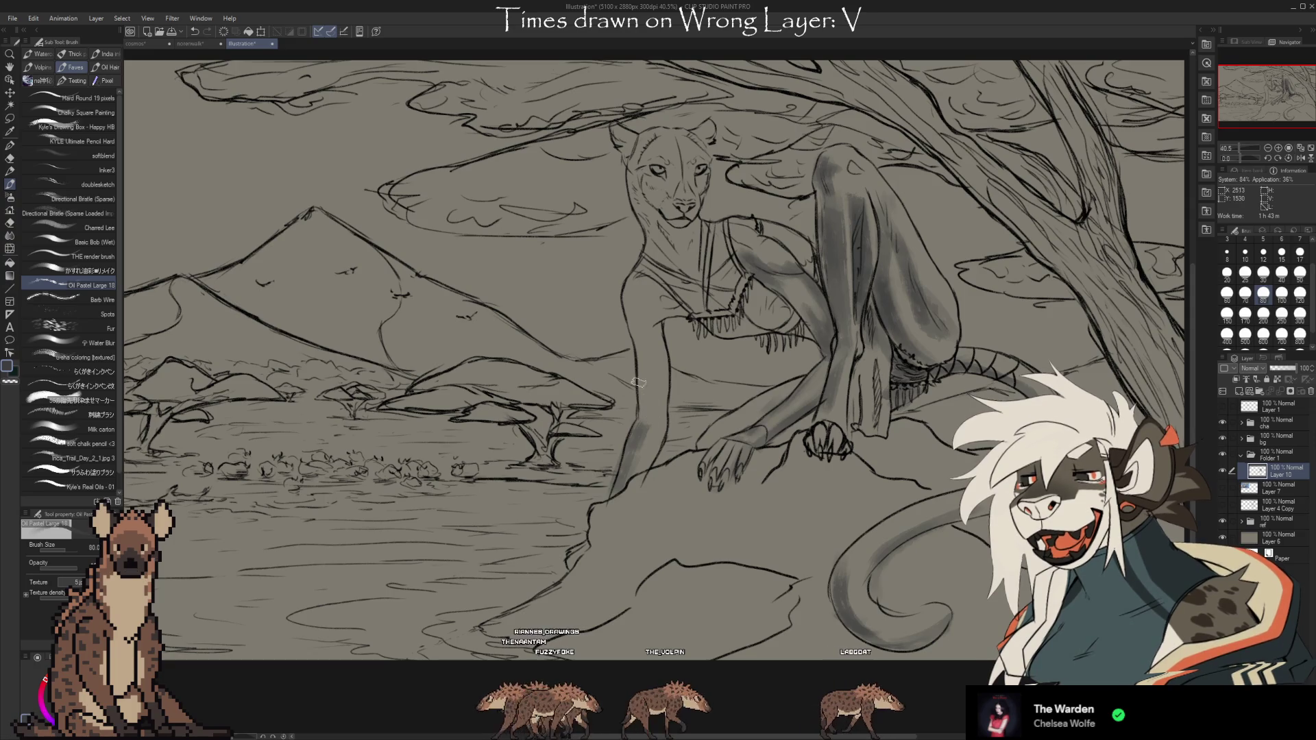
{"action": "key", "text": "e"}
{"action": "key", "text": "b"}
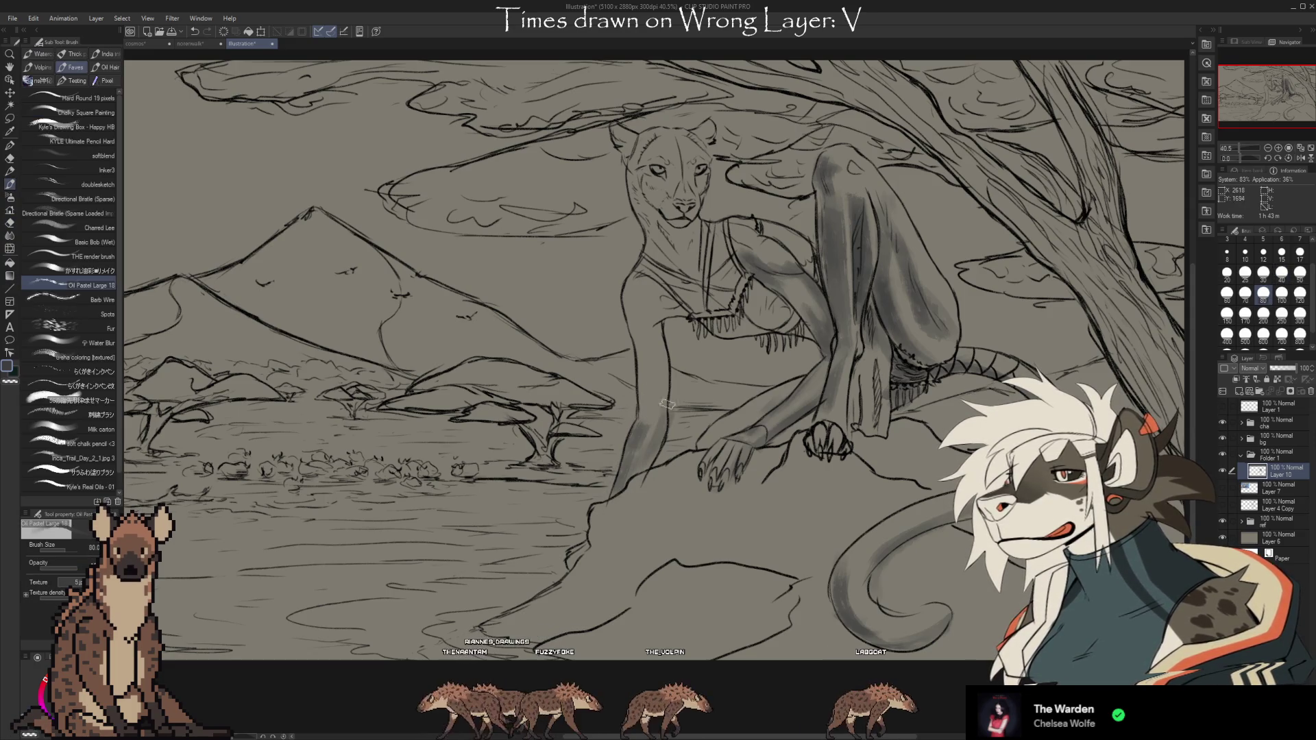
{"action": "key", "text": "e"}
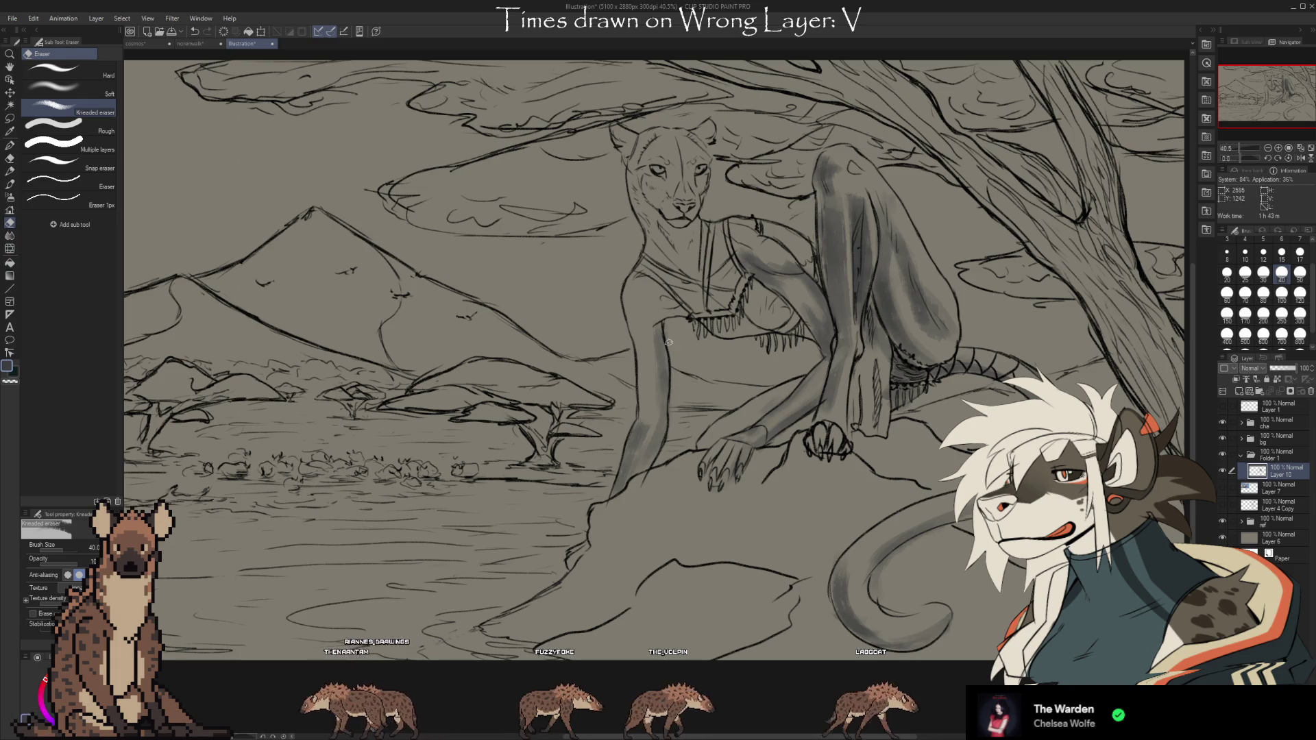
{"action": "key", "text": "b"}
{"action": "left_click_drag", "start_coordinate": [653, 315], "coordinate": [649, 420]}
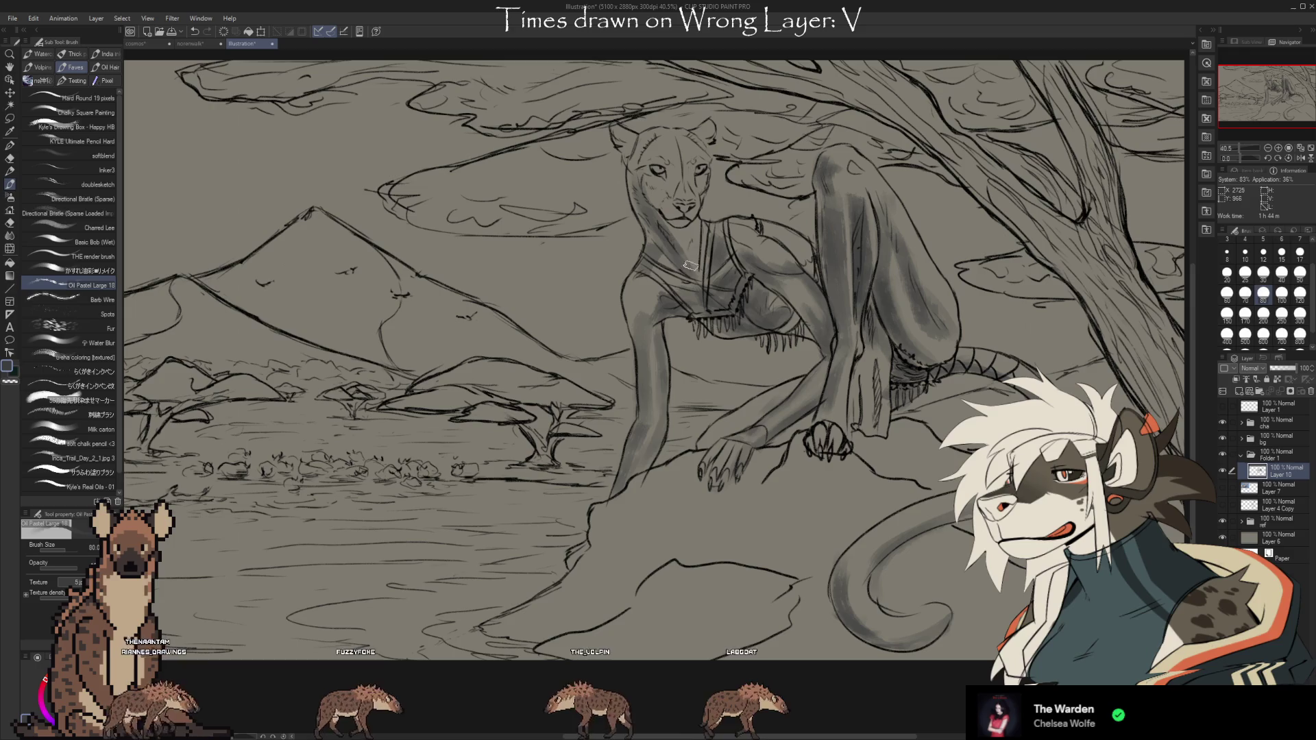
Shade the front arm and soften body tones, toggling Oil Pastel Large 18 and Kneaded eraser
{"action": "key", "text": "e"}
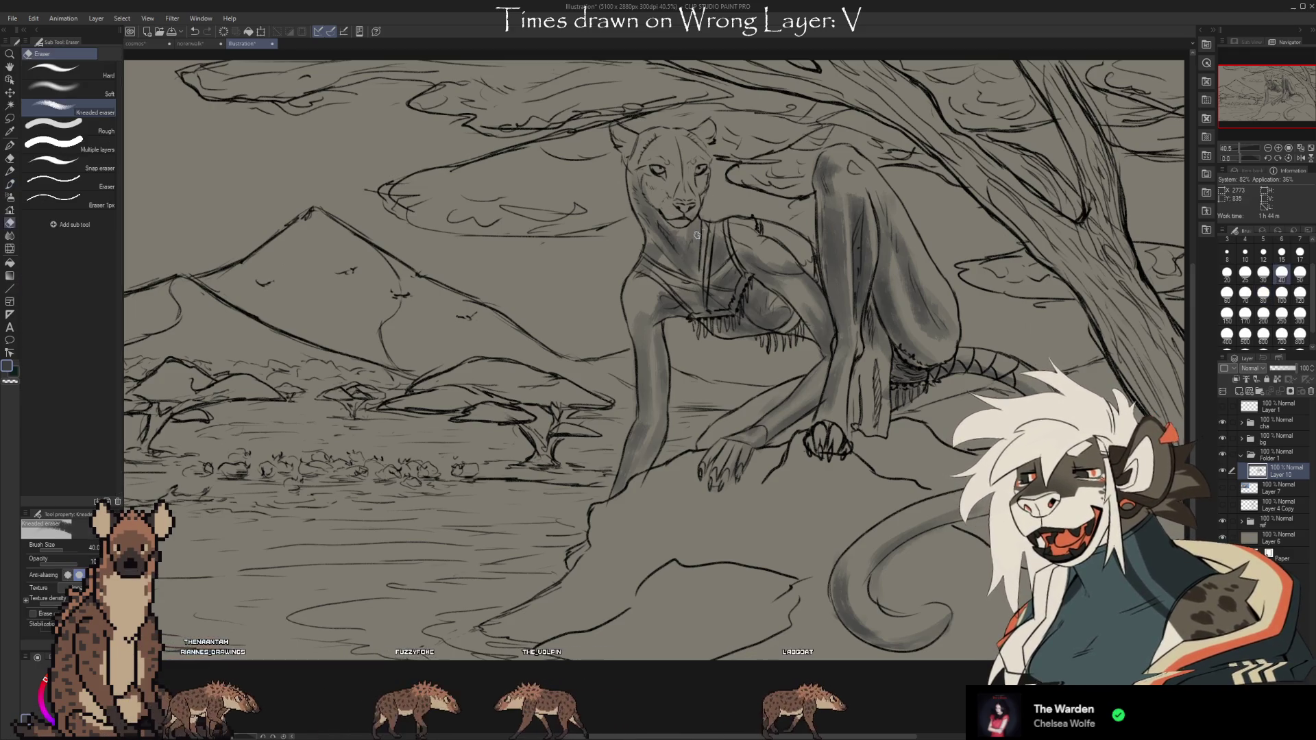
{"action": "key", "text": "b"}
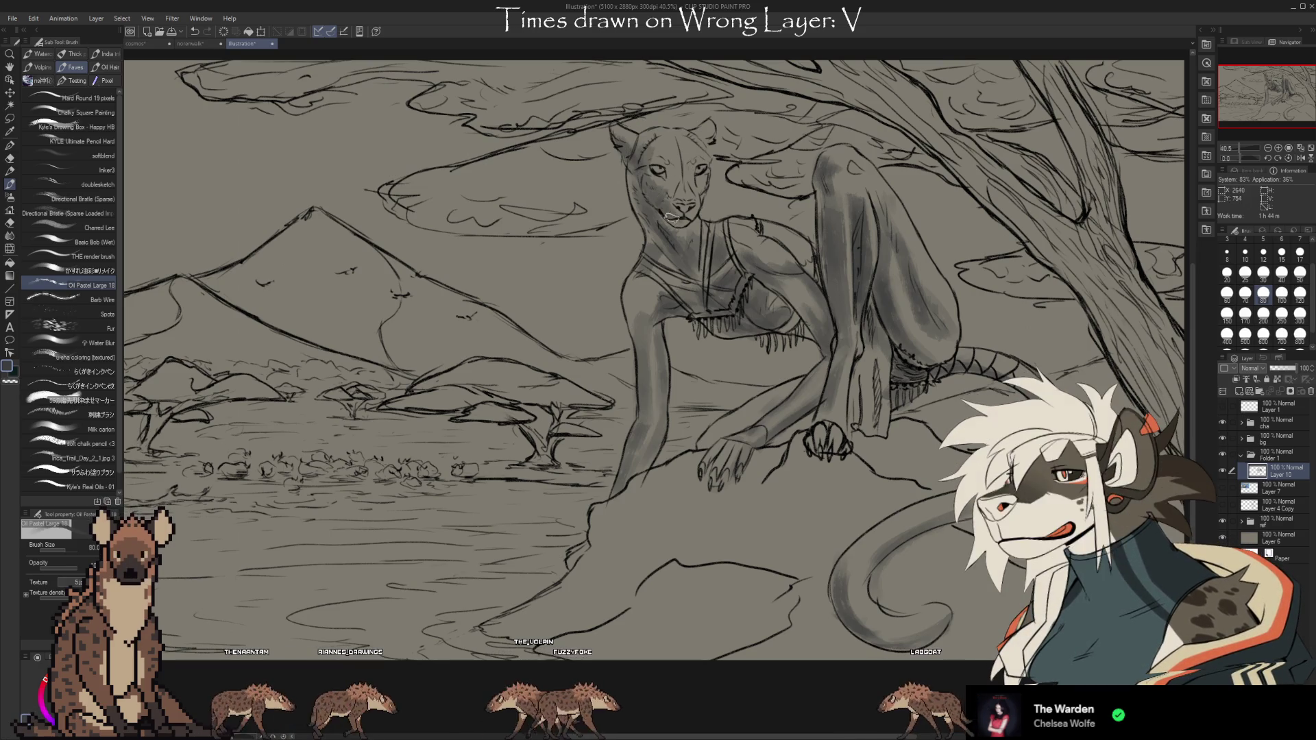
{"action": "key", "text": "e"}
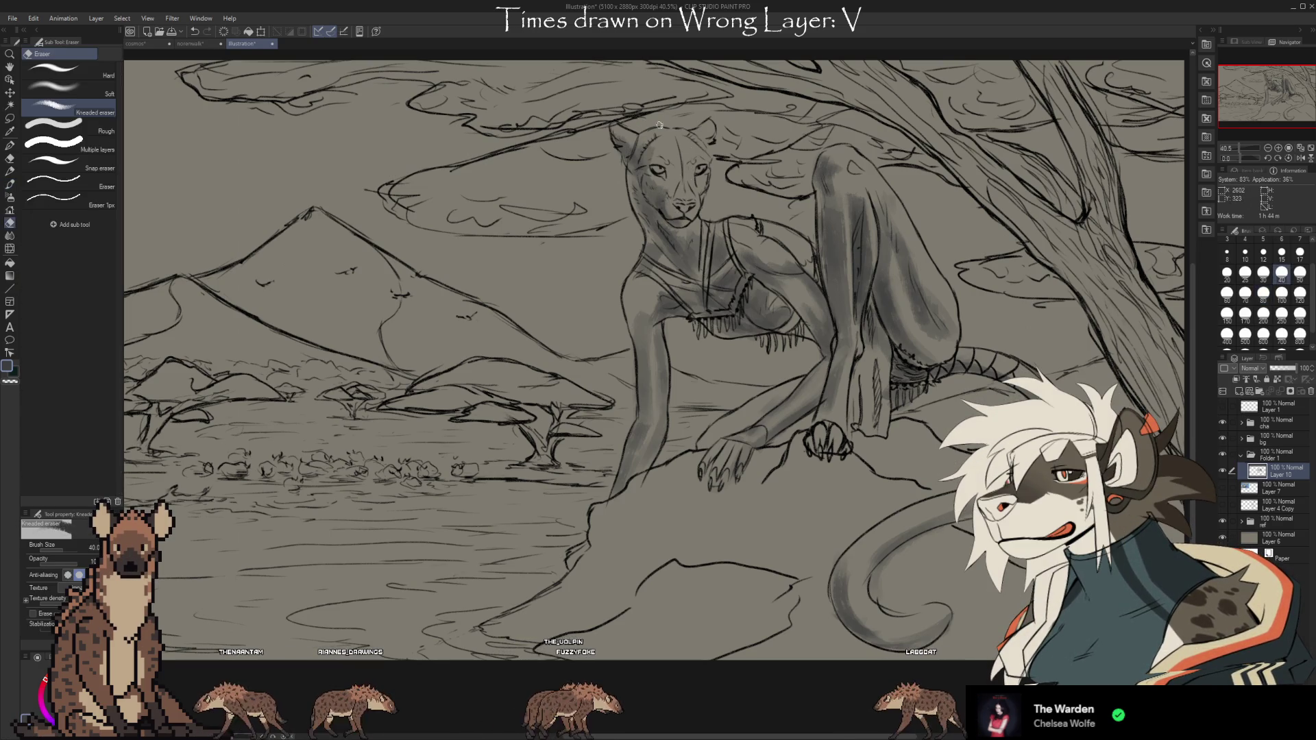
{"action": "key", "text": "b"}
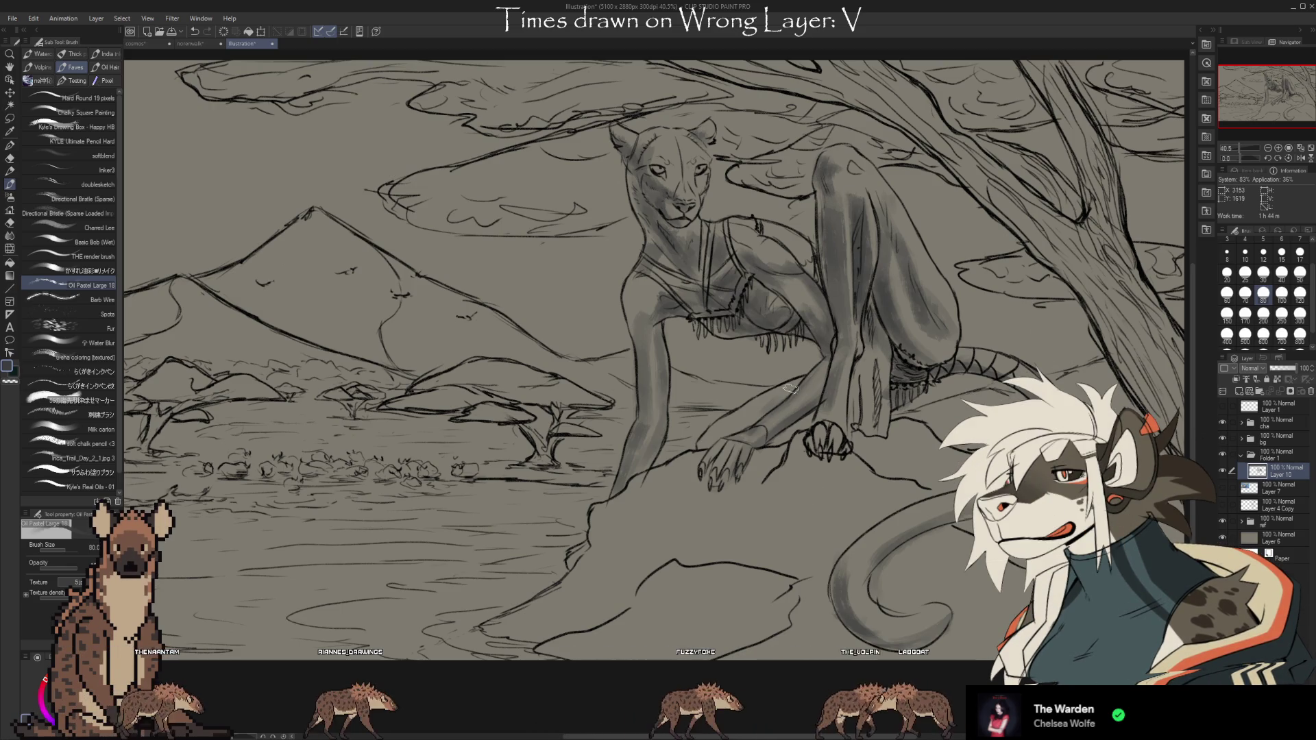
{"action": "key", "text": "e"}
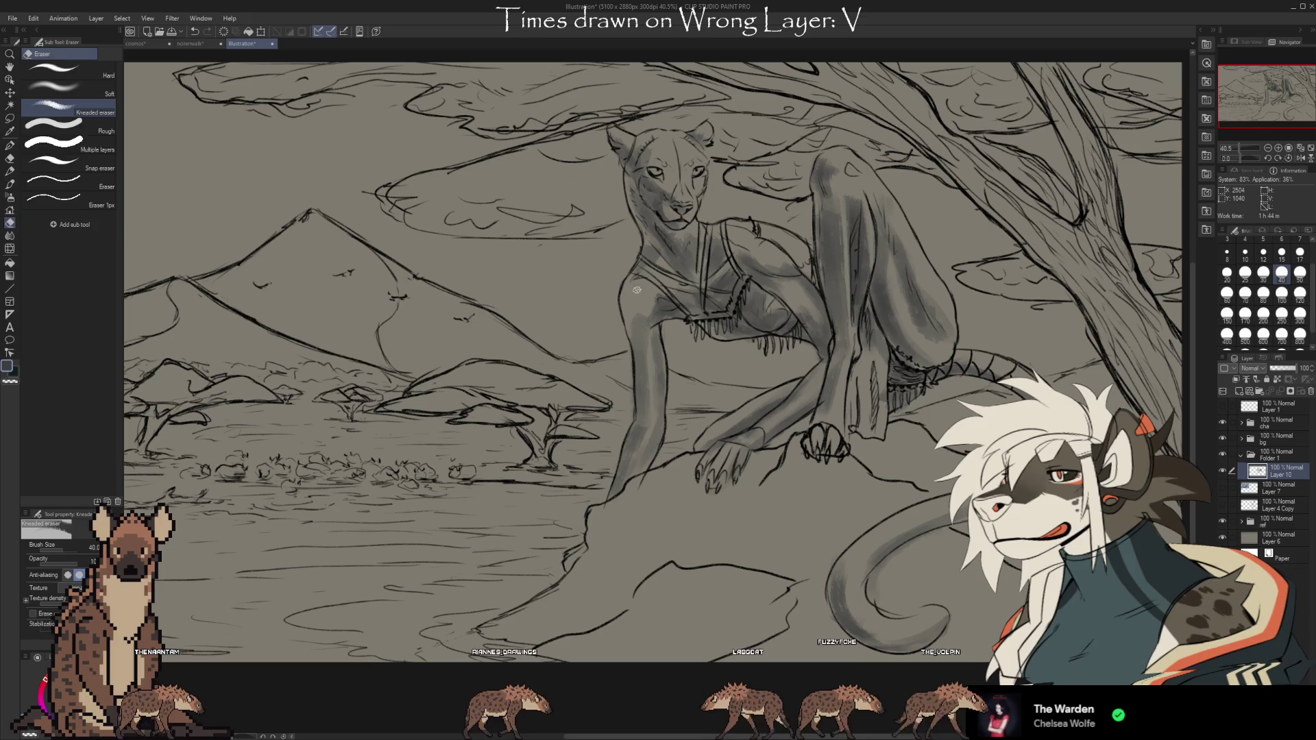
{"action": "key", "text": "b"}
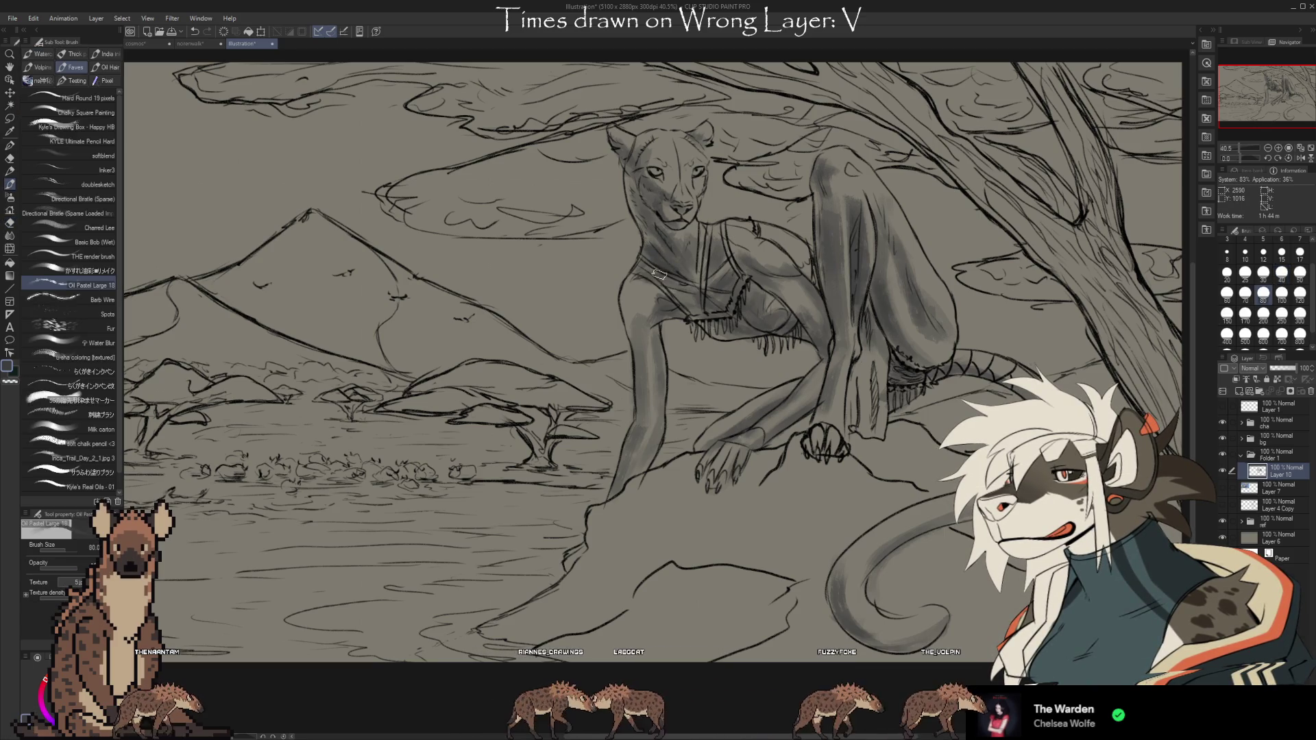
{"action": "key", "text": "e"}
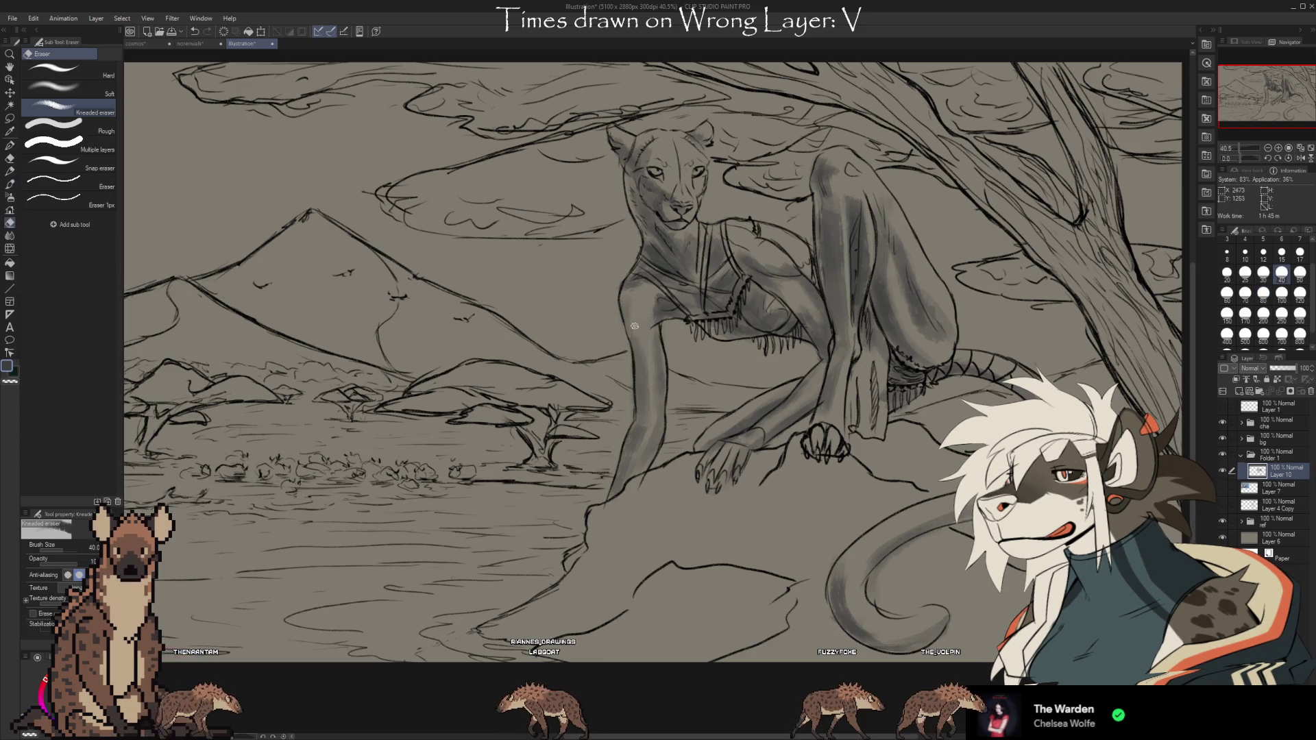
{"action": "key", "text": "b"}
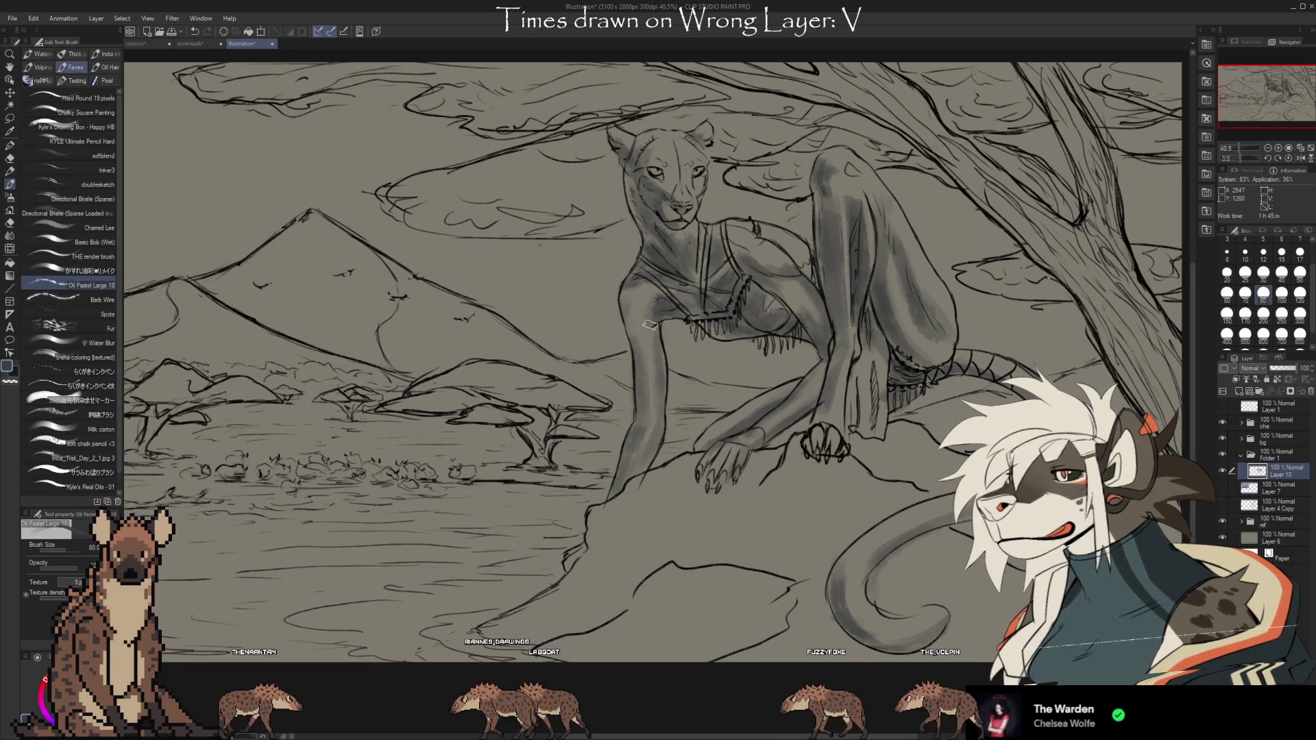
{"action": "key", "text": "e"}
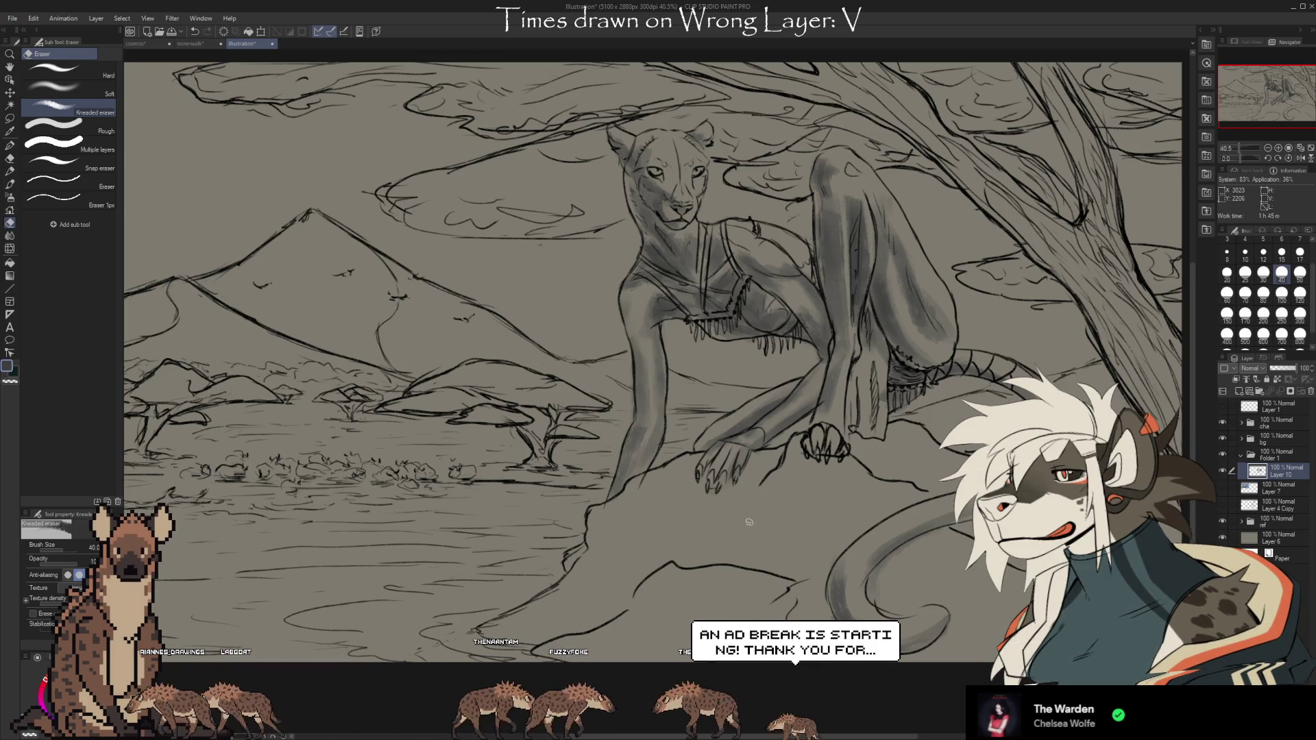
{"action": "left_click_drag", "start_coordinate": [742, 525], "coordinate": [756, 501]}
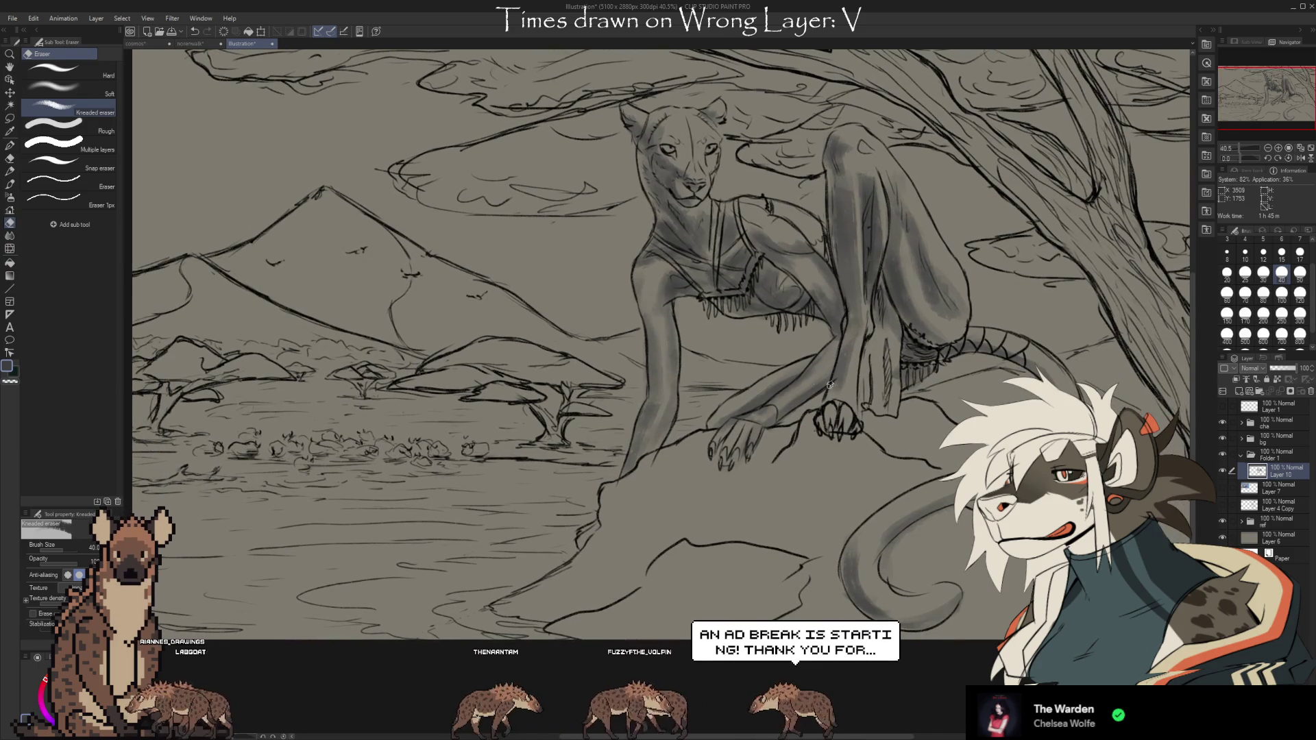
{"action": "key", "text": "b"}
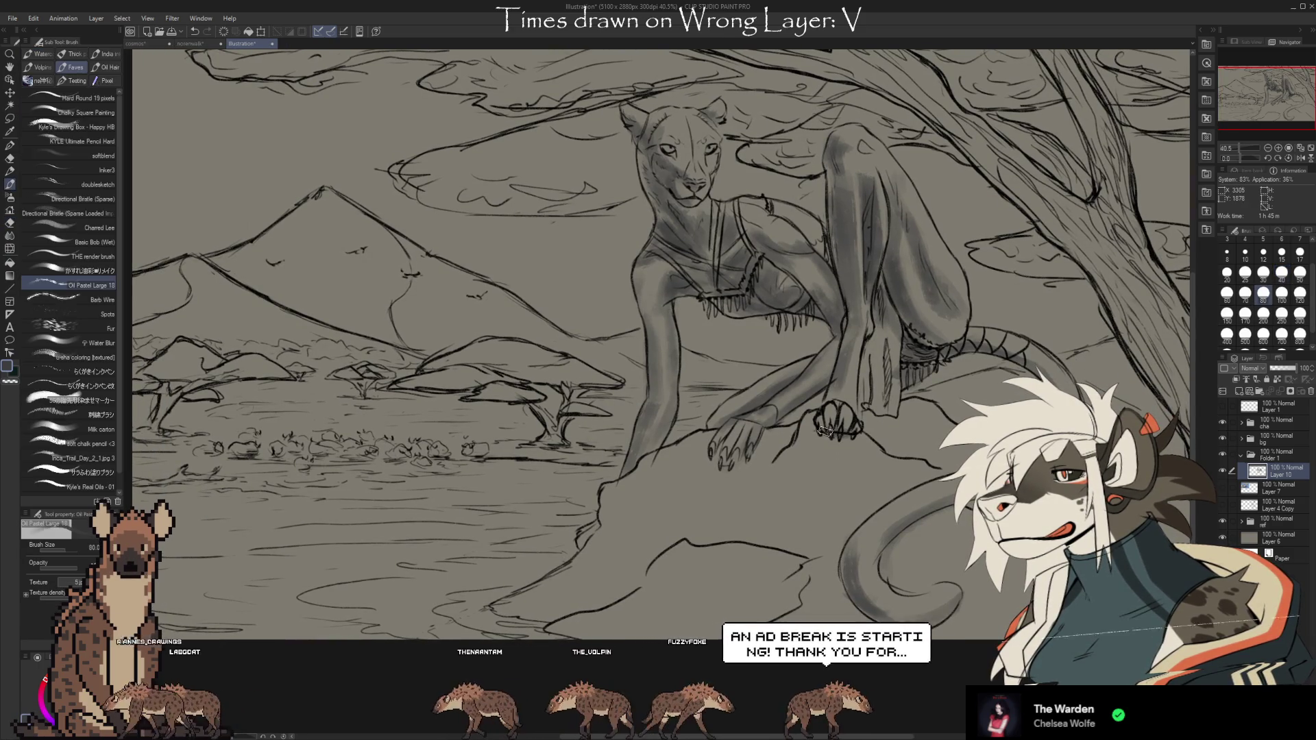
{"action": "key", "text": "e"}
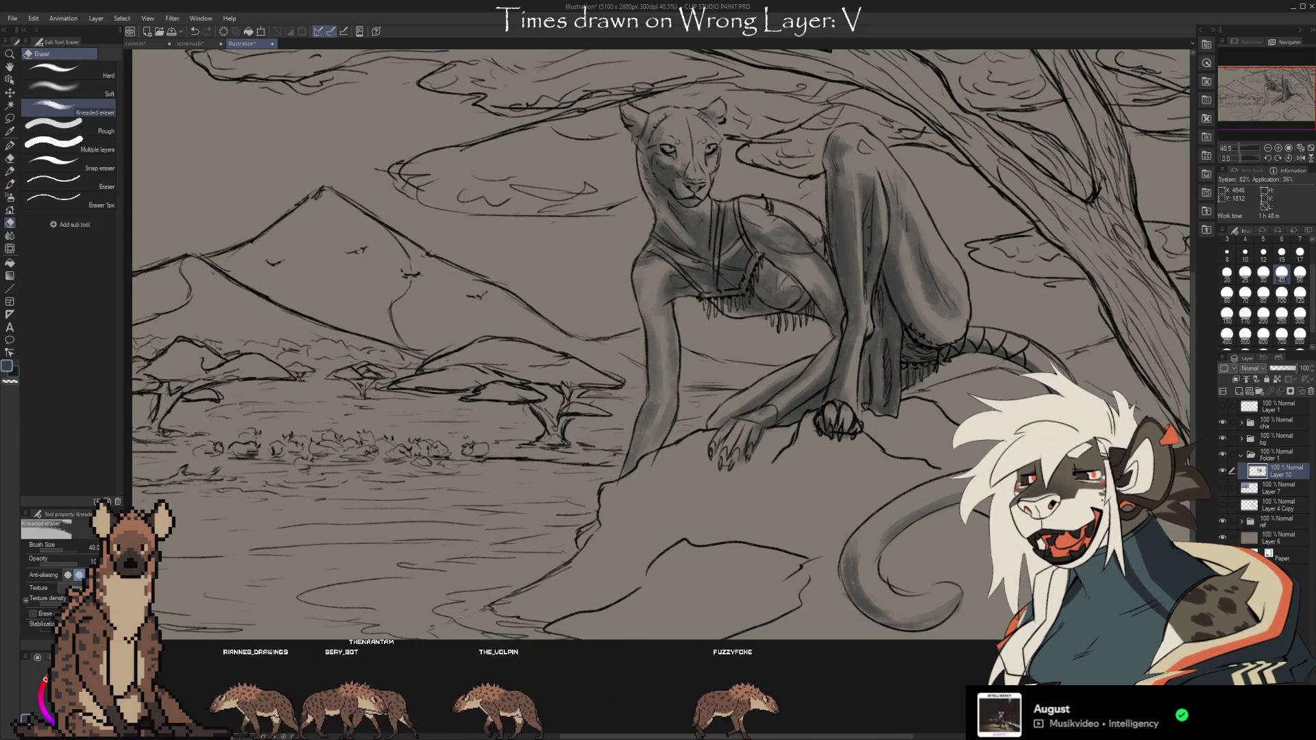